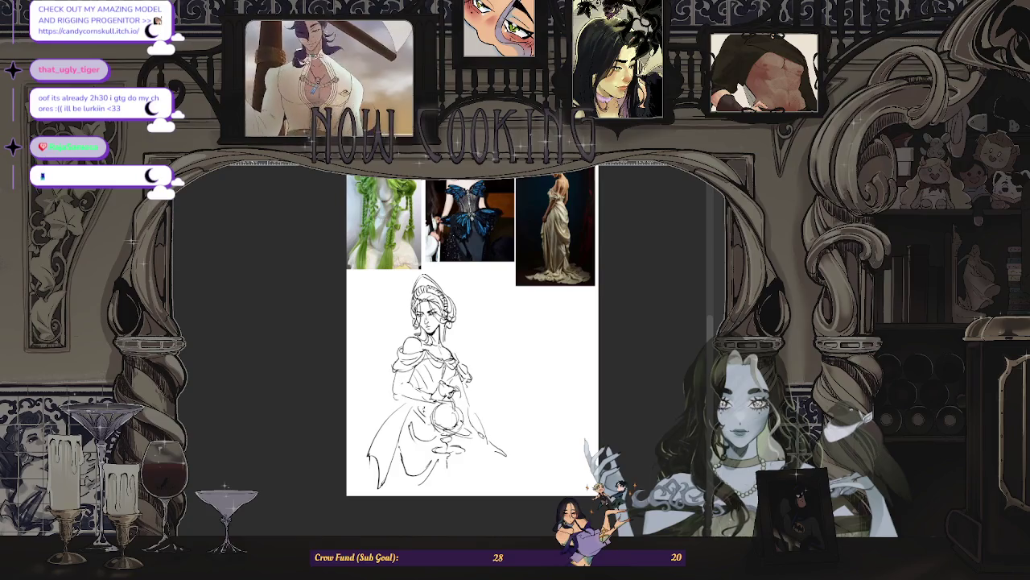
- Zoom in and out around the gown sketch and its reference photos to review them
scroll(480, 357, "up", 1)
scroll(449, 348, "up", 1)
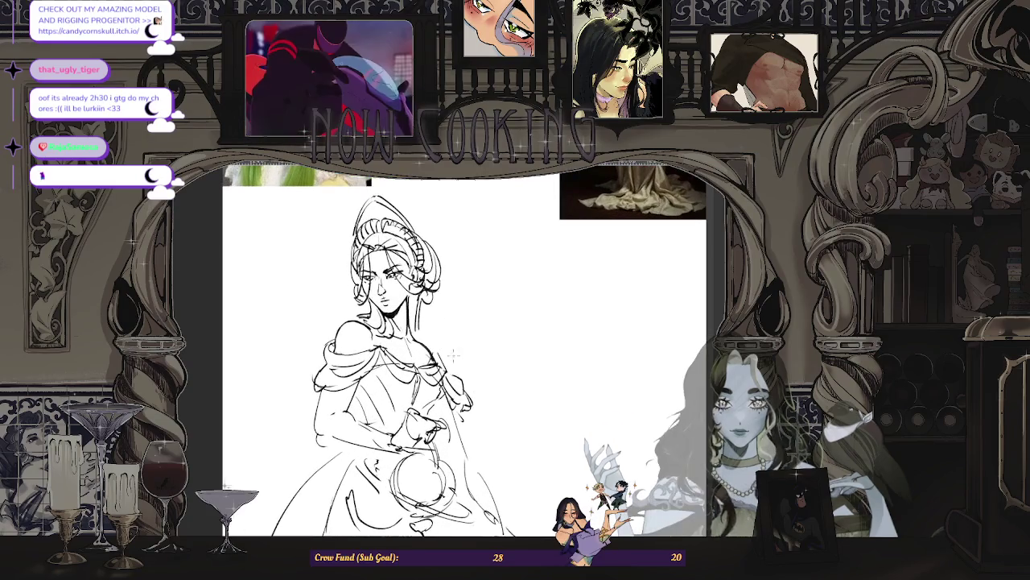
scroll(462, 362, "down", 2)
scroll(475, 376, "down", 1)
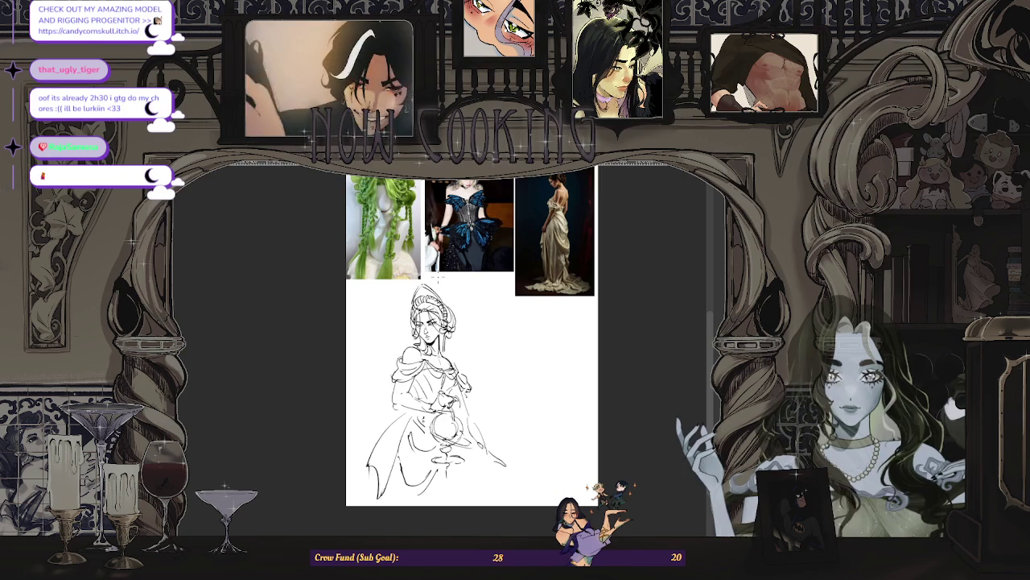
scroll(448, 356, "up", 2)
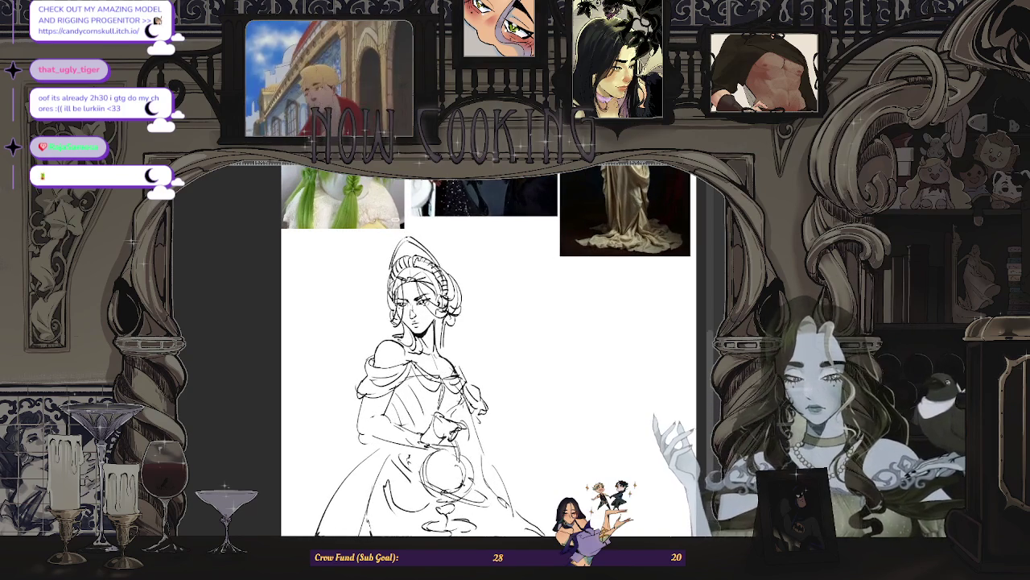
scroll(586, 451, "up", 1)
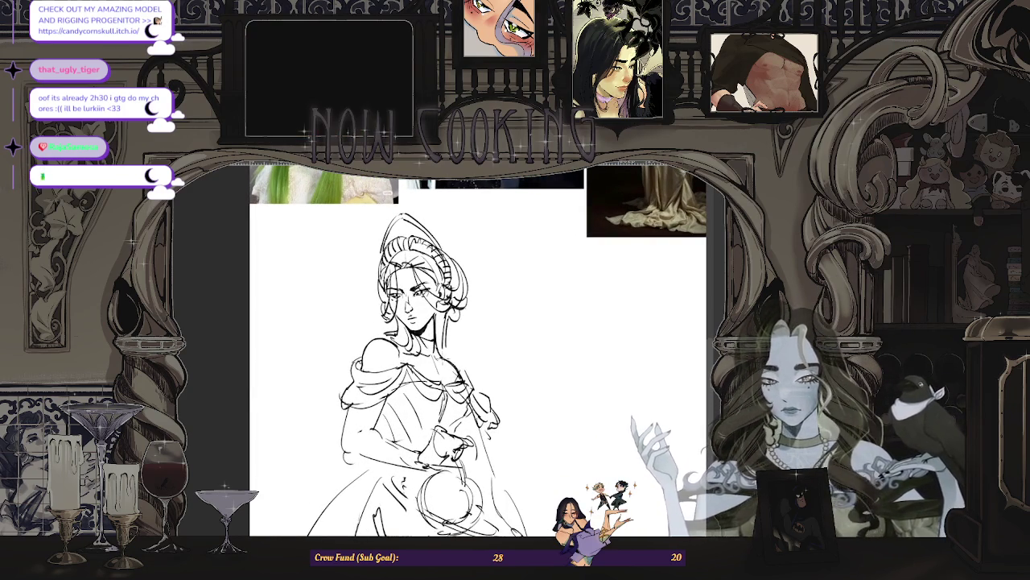
scroll(516, 339, "down", 3)
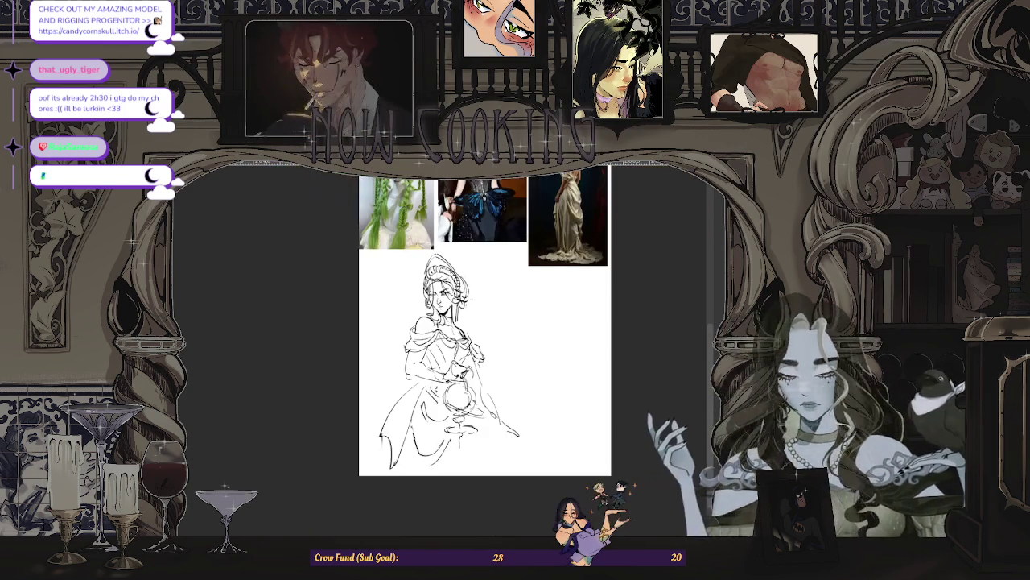
scroll(483, 322, "up", 2)
scroll(483, 322, "down", 2)
scroll(483, 322, "down", 2)
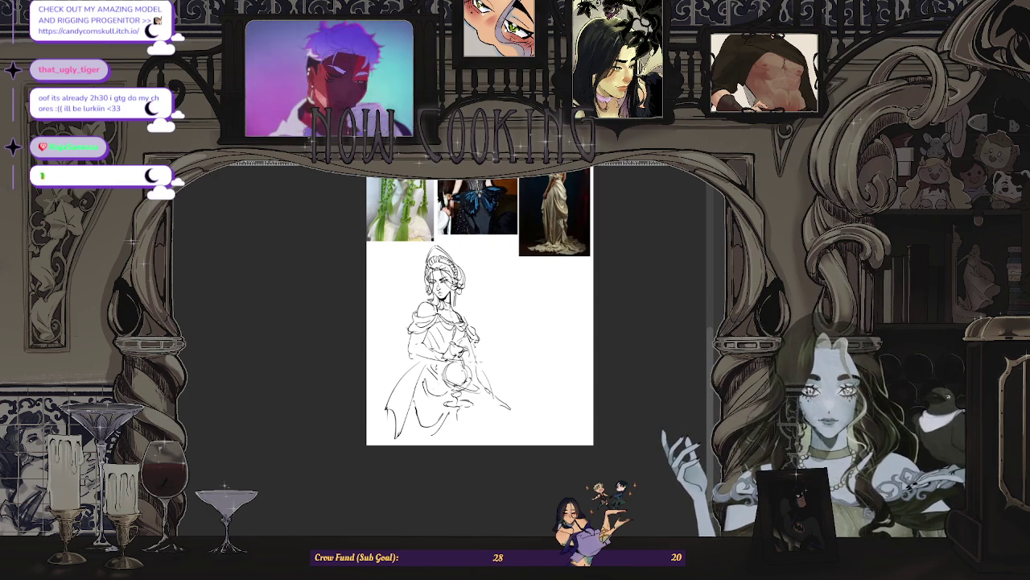
scroll(479, 322, "up", 2)
scroll(351, 513, "down", 2)
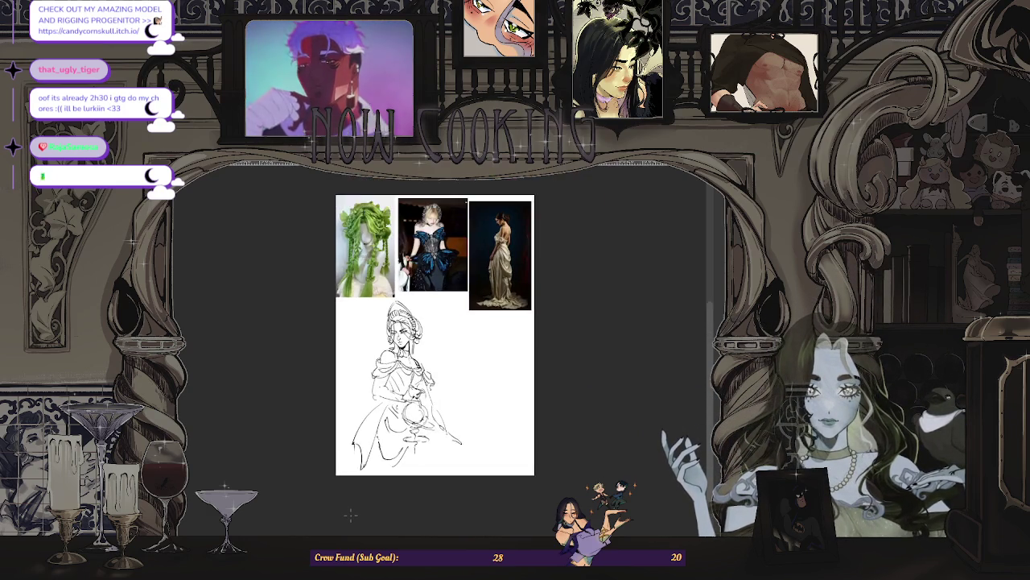
scroll(444, 391, "up", 1)
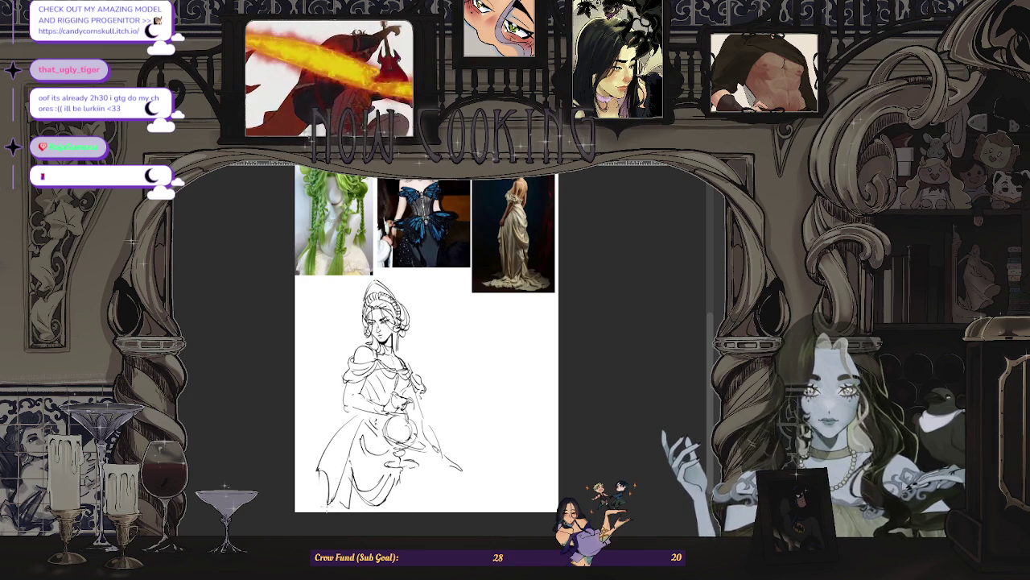
scroll(399, 416, "up", 2)
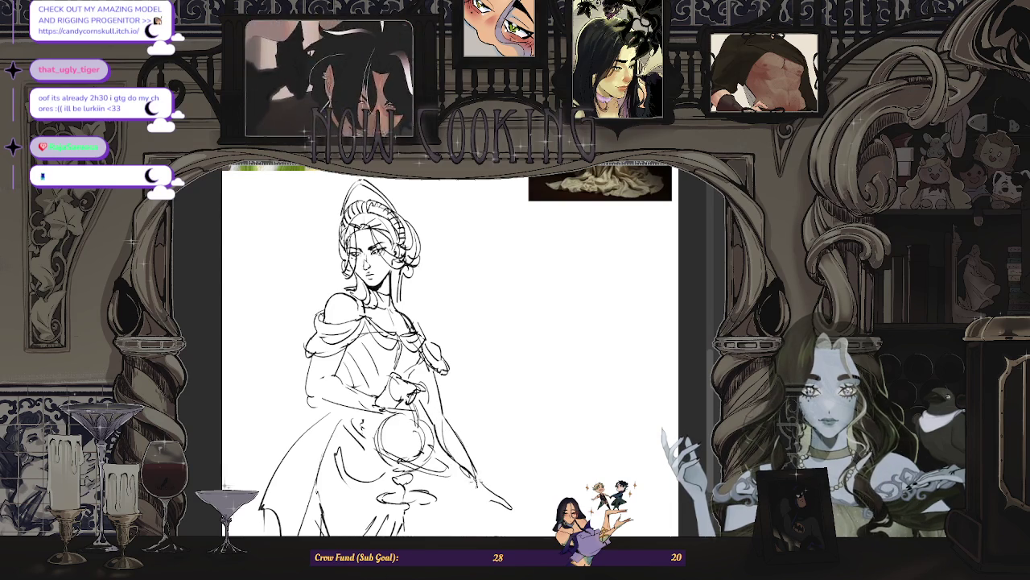
- Mirror the canvas view horizontally to check the gown sketch reversed
key("m")
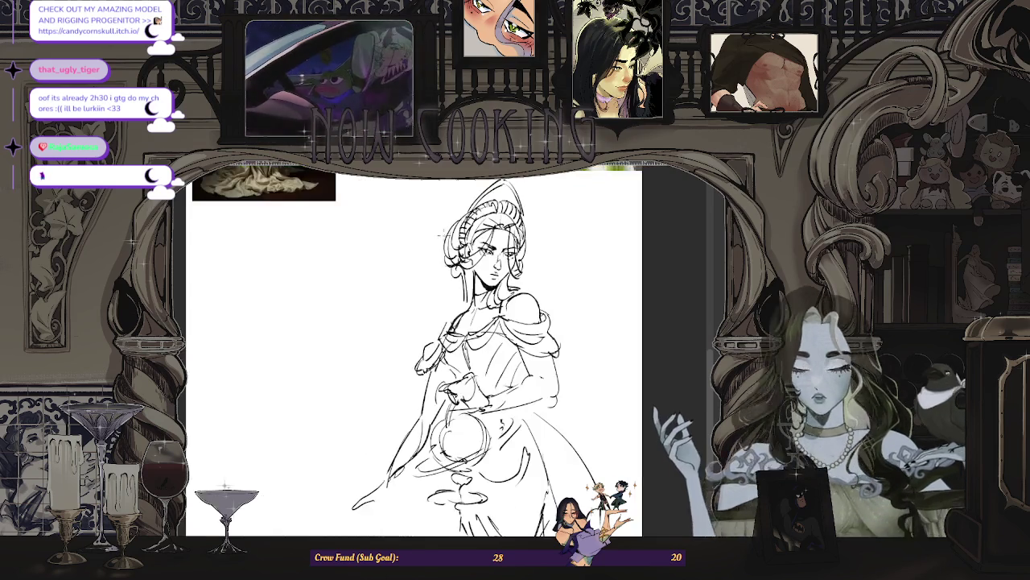
scroll(419, 330, "down", 3)
scroll(419, 330, "up", 2)
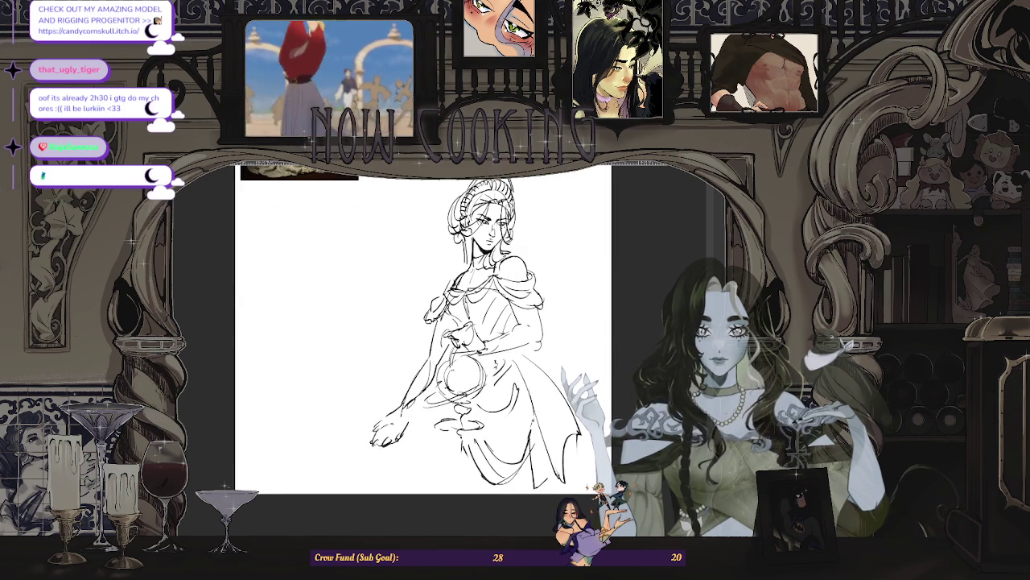
- Lasso the outstretched hand, then rotate and move it into a new position beside the gown
mouse_move(422, 416)
left_mouse_down()
mouse_move(419, 434)
mouse_move(394, 414)
left_mouse_up()
key("ctrl+t")
key("Return")
left_click(288, 475)
scroll(413, 405, "up", 1)
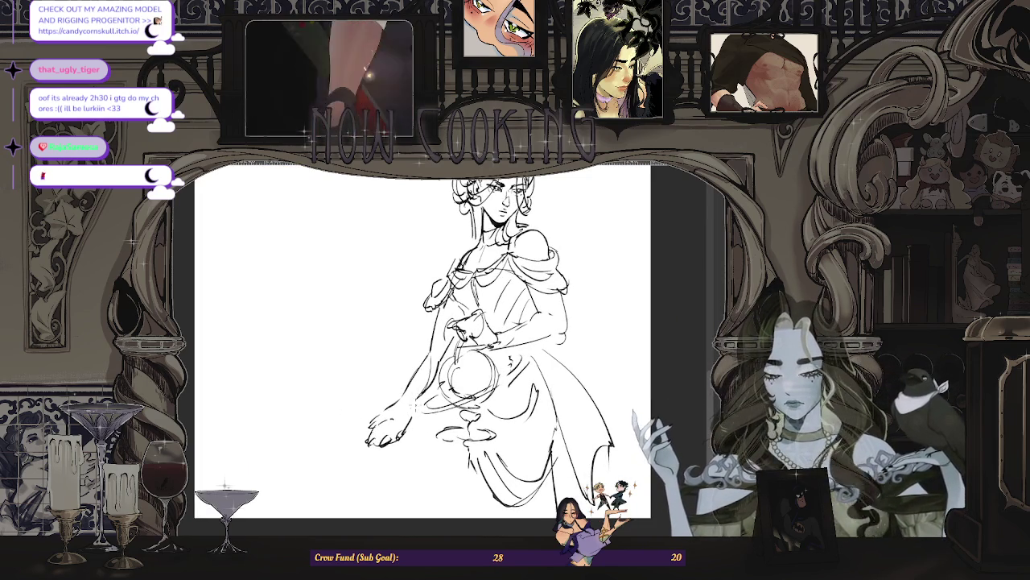
scroll(499, 242, "down", 1)
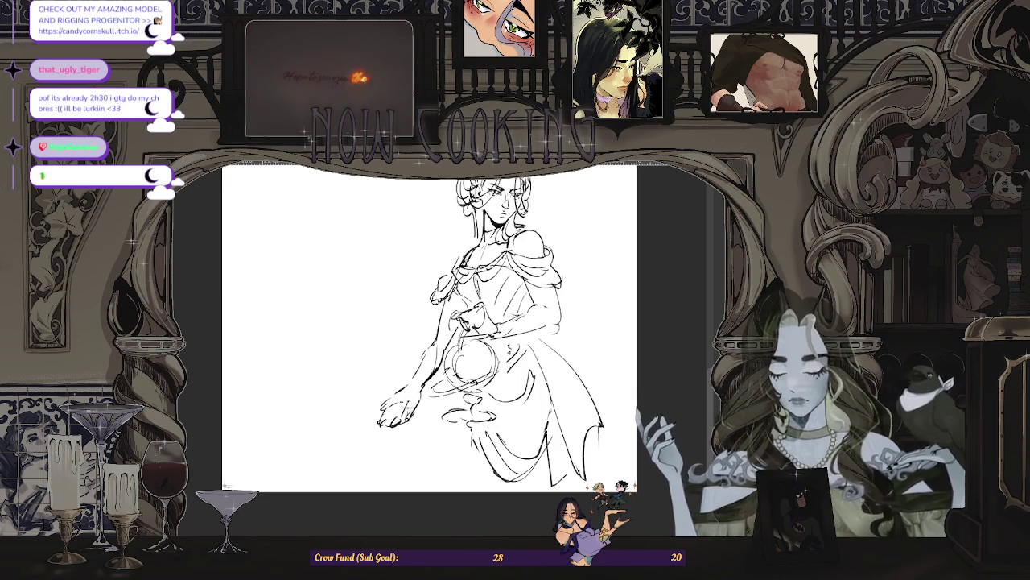
scroll(438, 379, "down", 1)
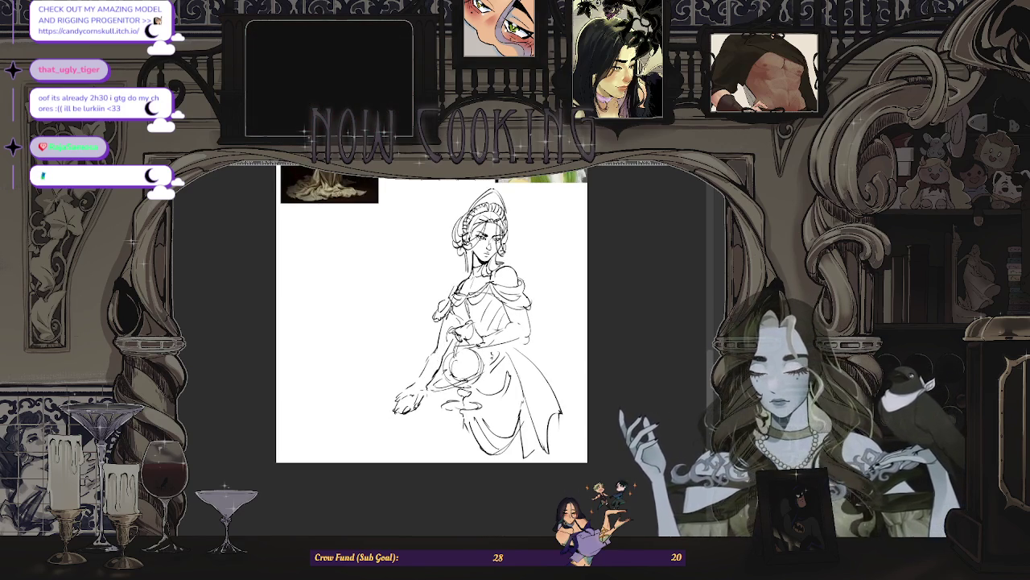
scroll(431, 322, "up", 1)
scroll(431, 322, "up", 2)
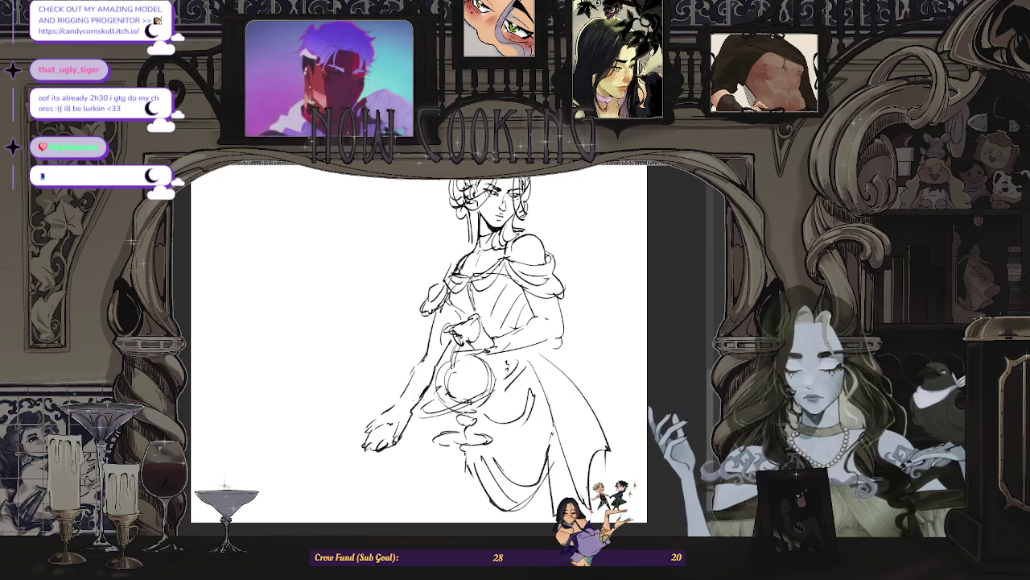
scroll(422, 392, "down", 2)
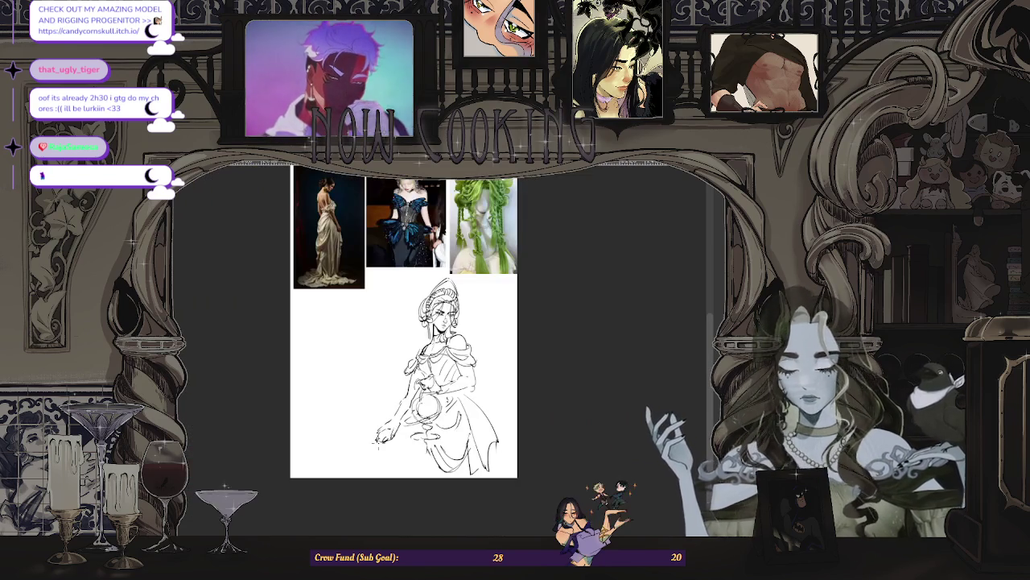
scroll(443, 322, "up", 1)
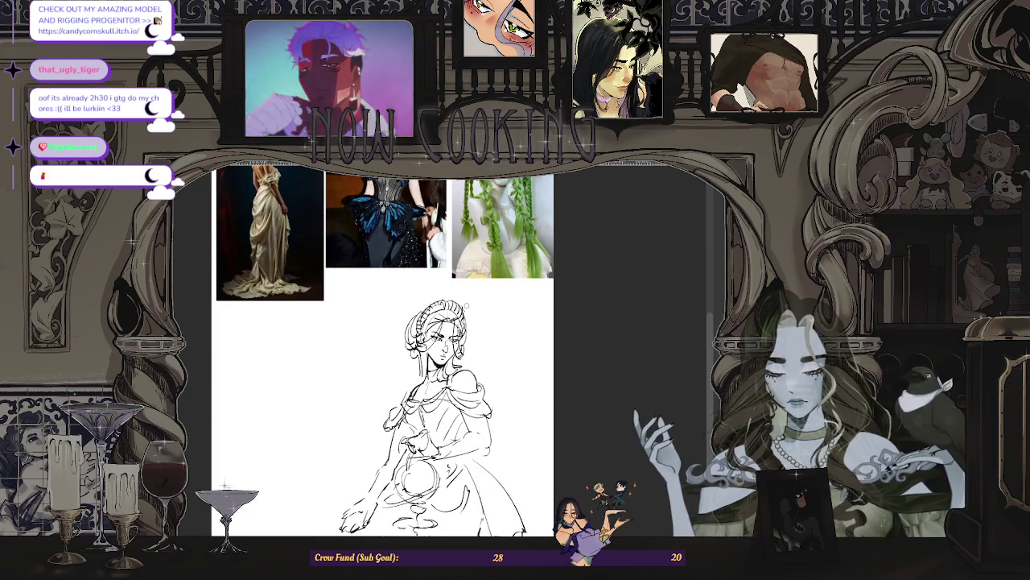
scroll(465, 305, "down", 2)
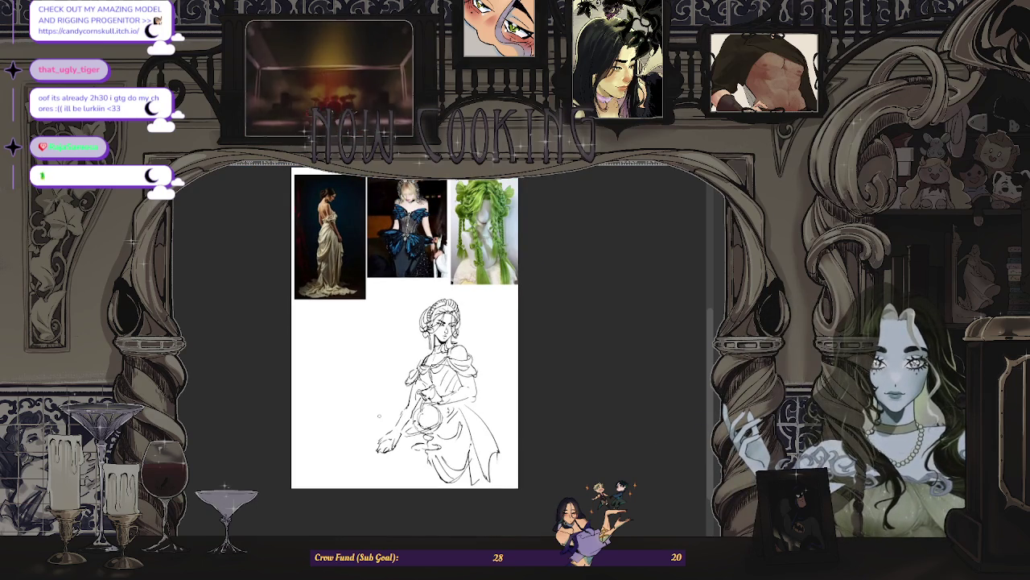
scroll(403, 330, "up", 1)
scroll(402, 330, "down", 1)
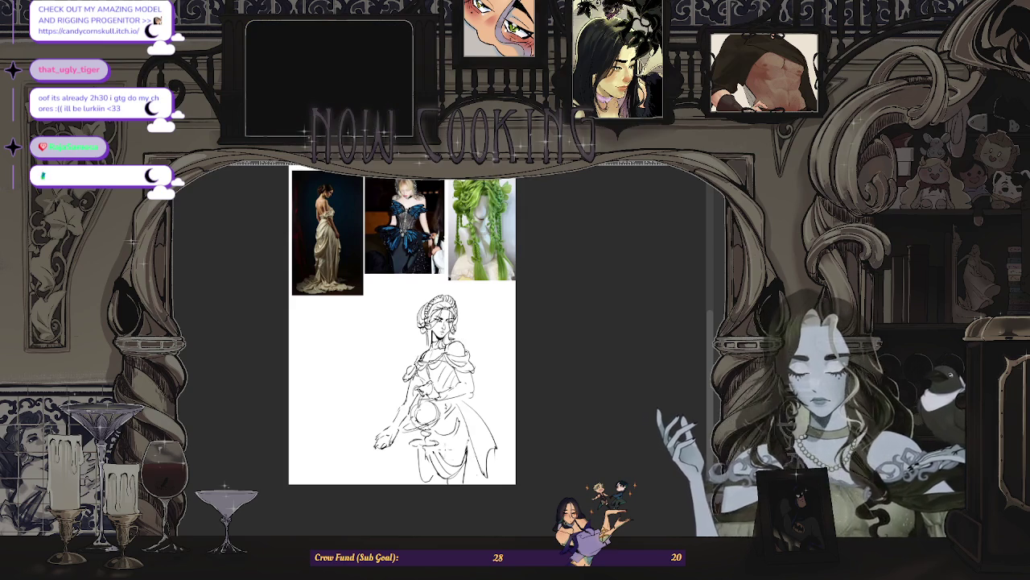
- Flip the canvas back to normal and pan until the reference photos show fully above the sketch
key("m")
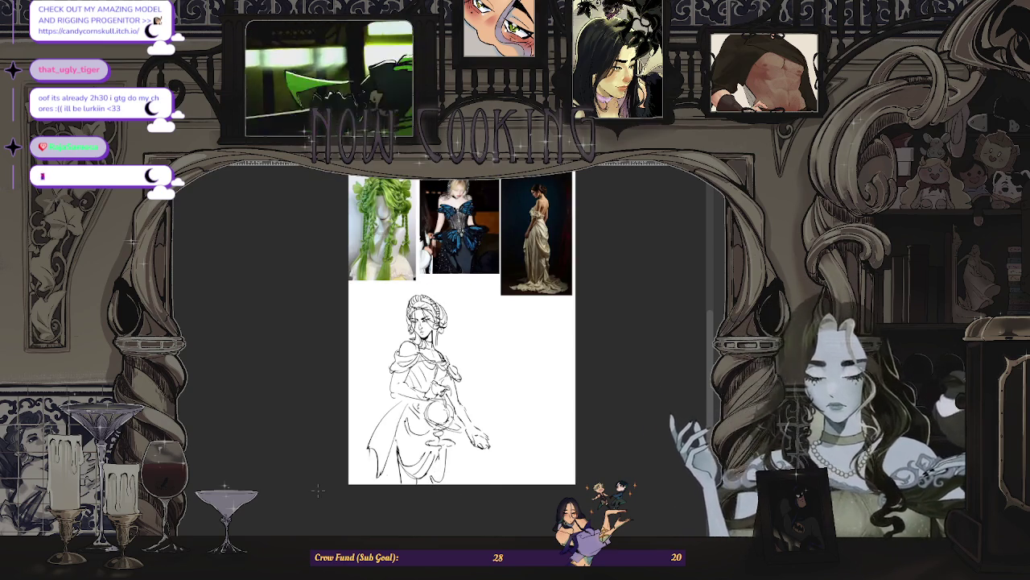
key("plus")
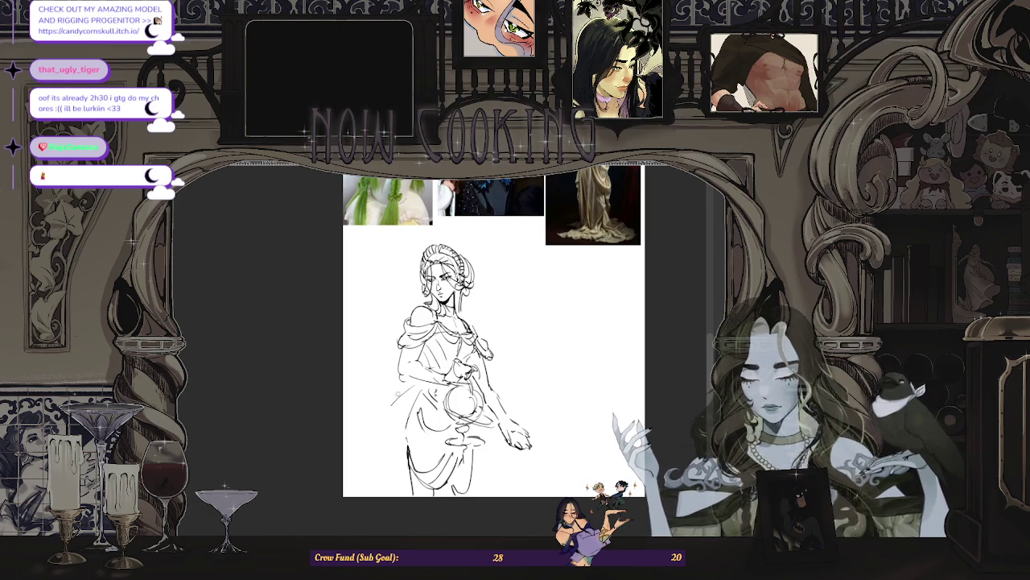
scroll(344, 403, "down", 2)
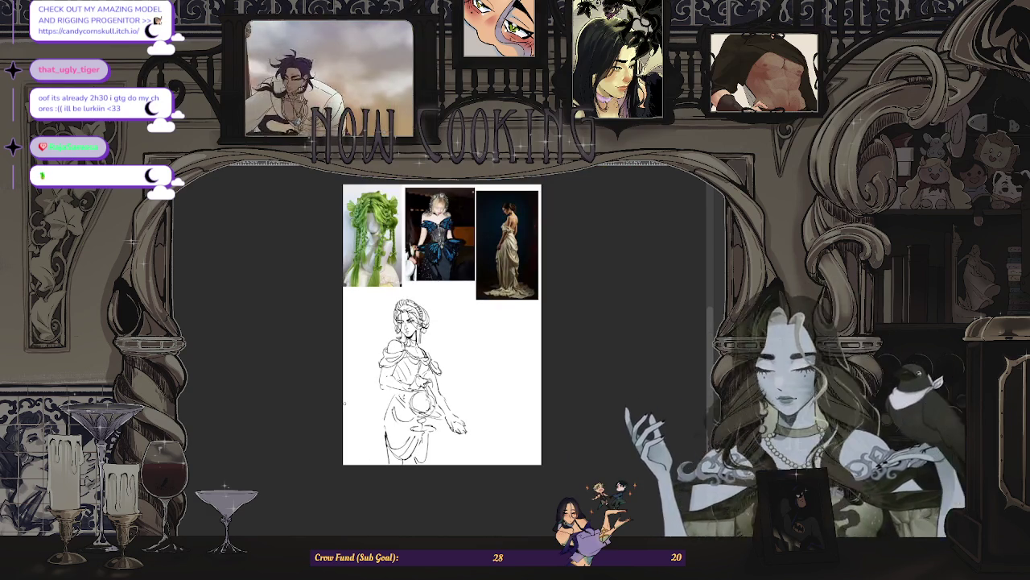
scroll(344, 403, "up", 5)
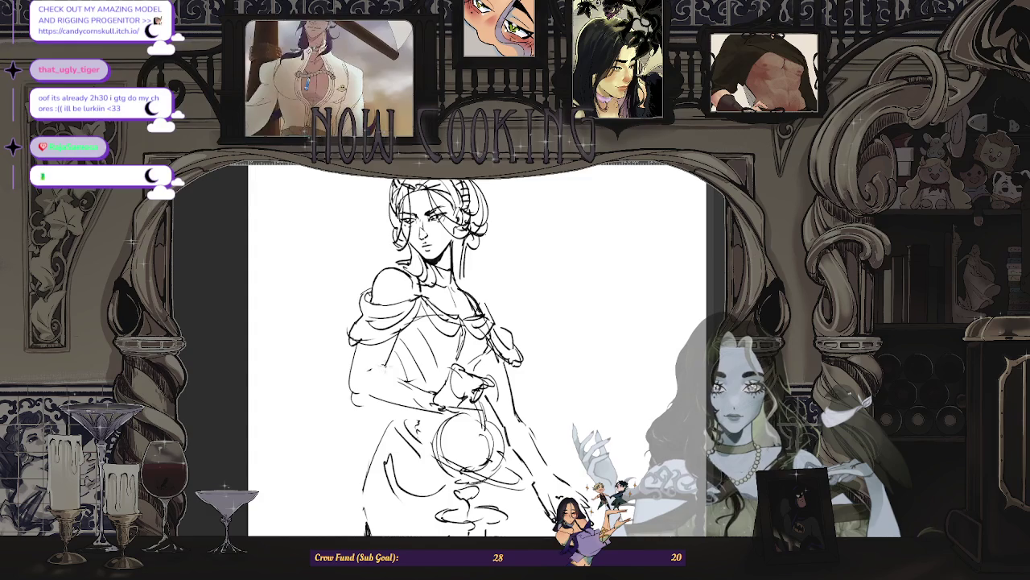
scroll(467, 355, "down", 1)
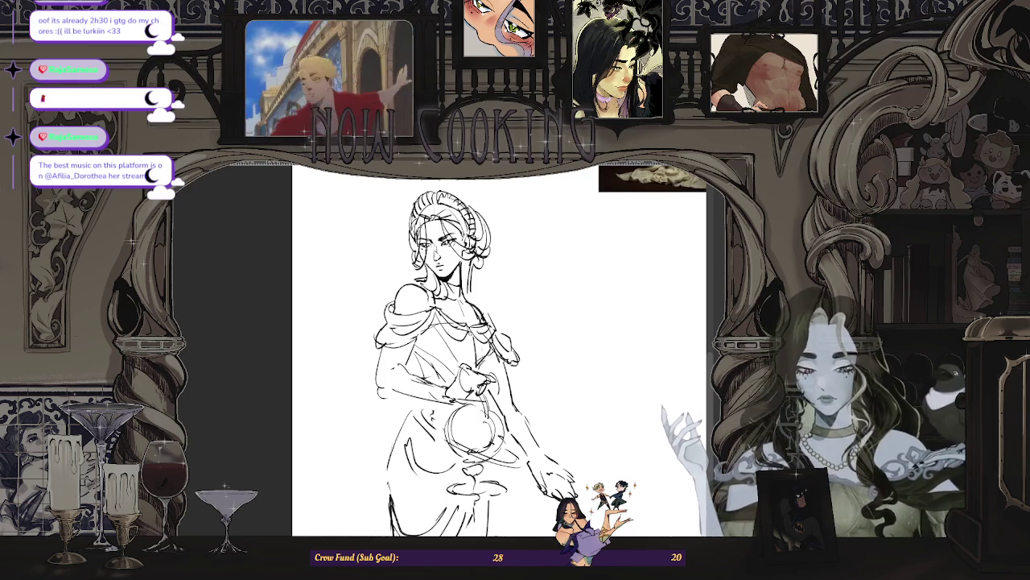
scroll(499, 347, "down", 3)
scroll(499, 346, "up", 3)
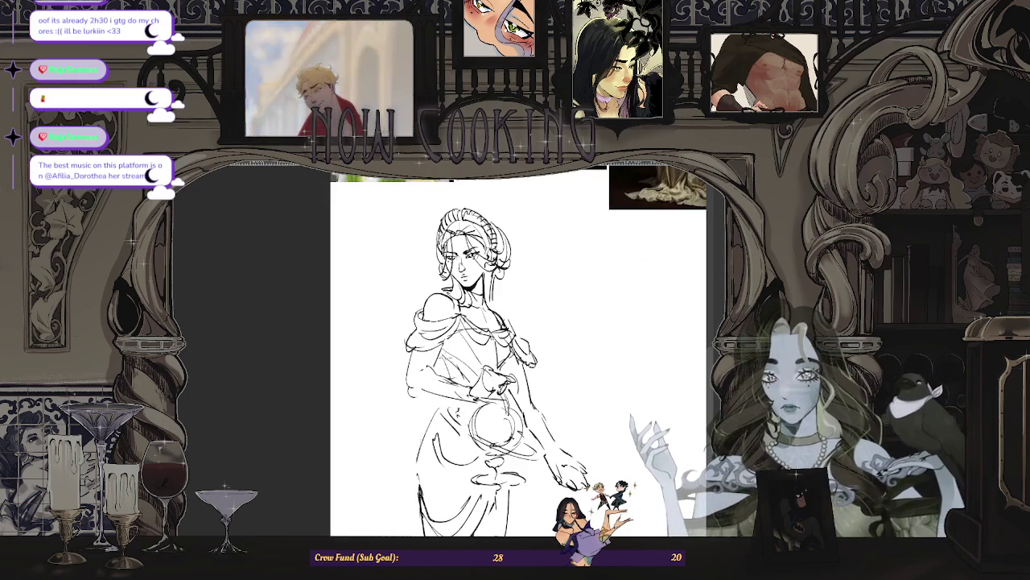
scroll(405, 420, "down", 2)
left_click_drag(405, 420, 360, 508)
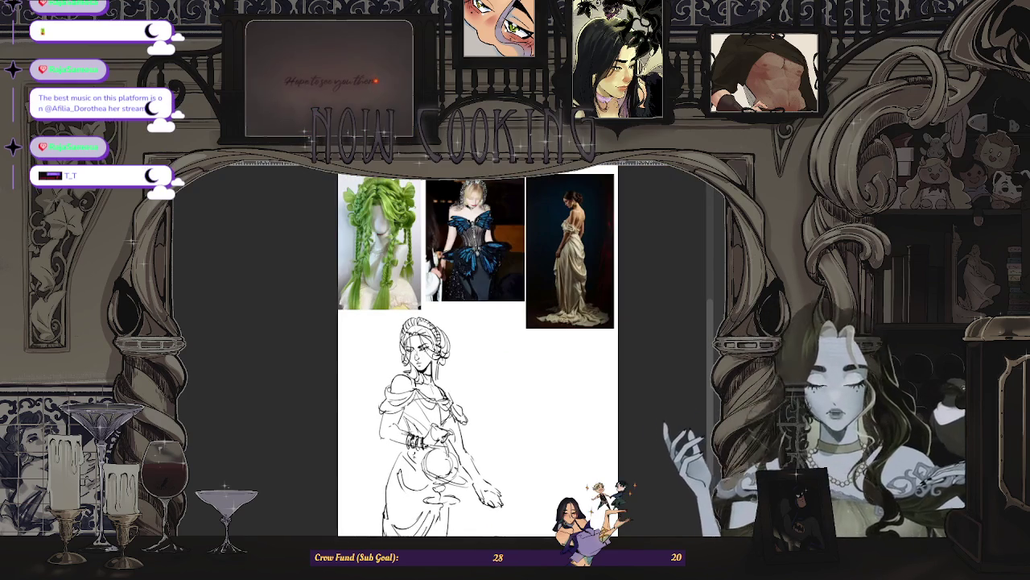
- Zoom around the gown sketch and references to find space for the second figure's head
scroll(499, 354, "up", 2)
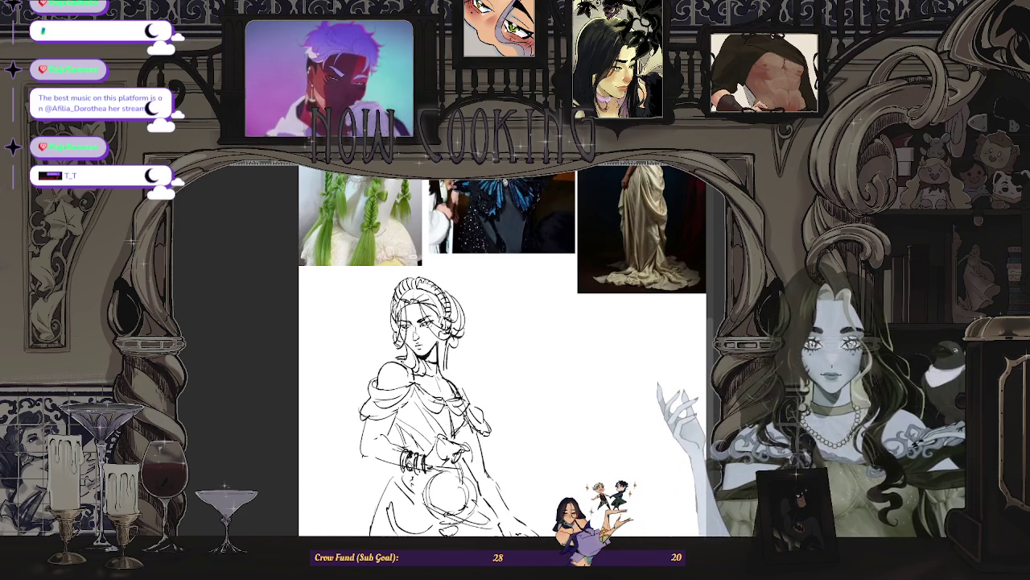
scroll(495, 354, "down", 3)
scroll(495, 354, "up", 1)
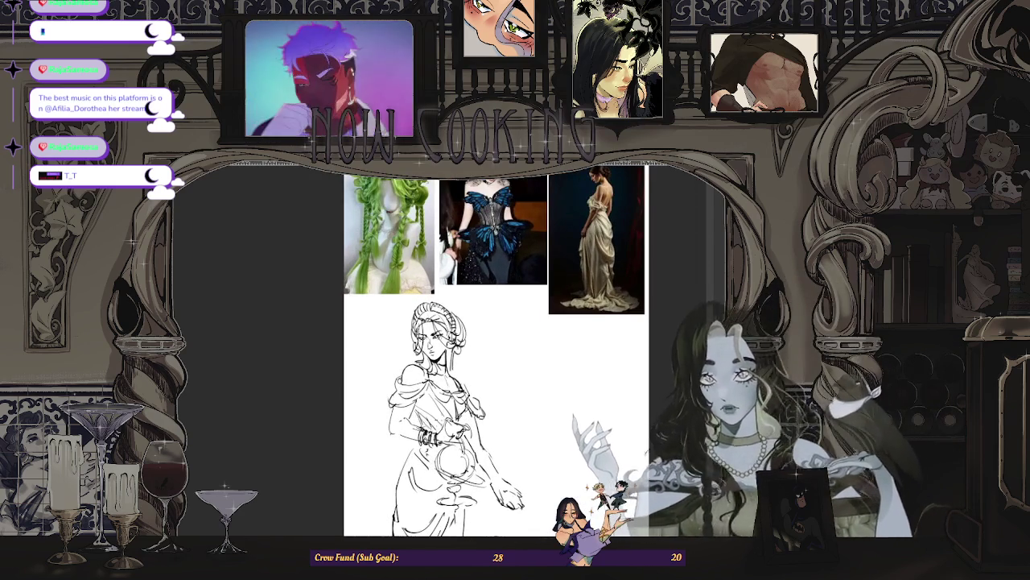
scroll(495, 351, "down", 3)
scroll(495, 351, "up", 2)
scroll(483, 346, "up", 1)
scroll(483, 346, "up", 2)
scroll(483, 346, "down", 4)
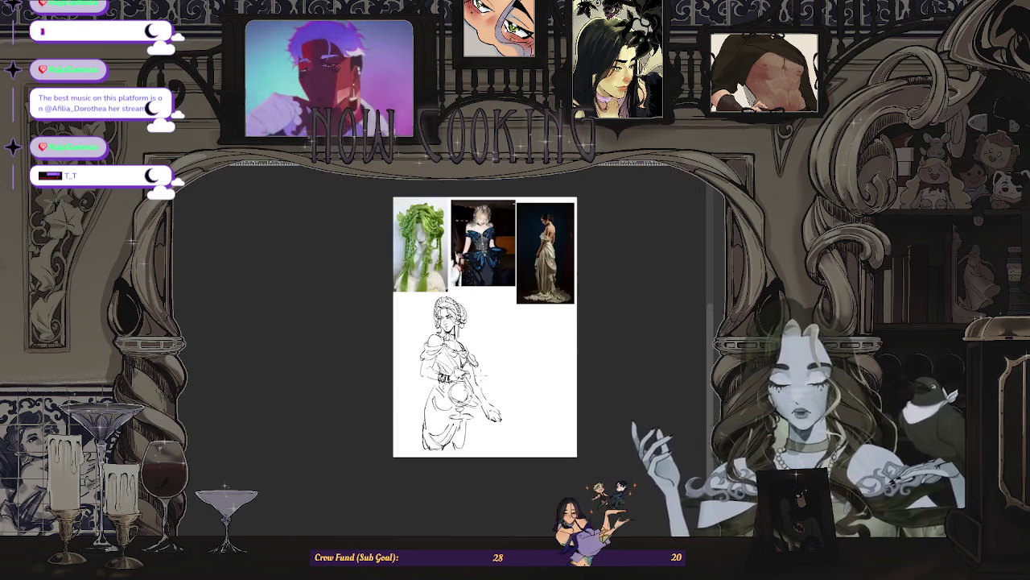
scroll(427, 362, "up", 2)
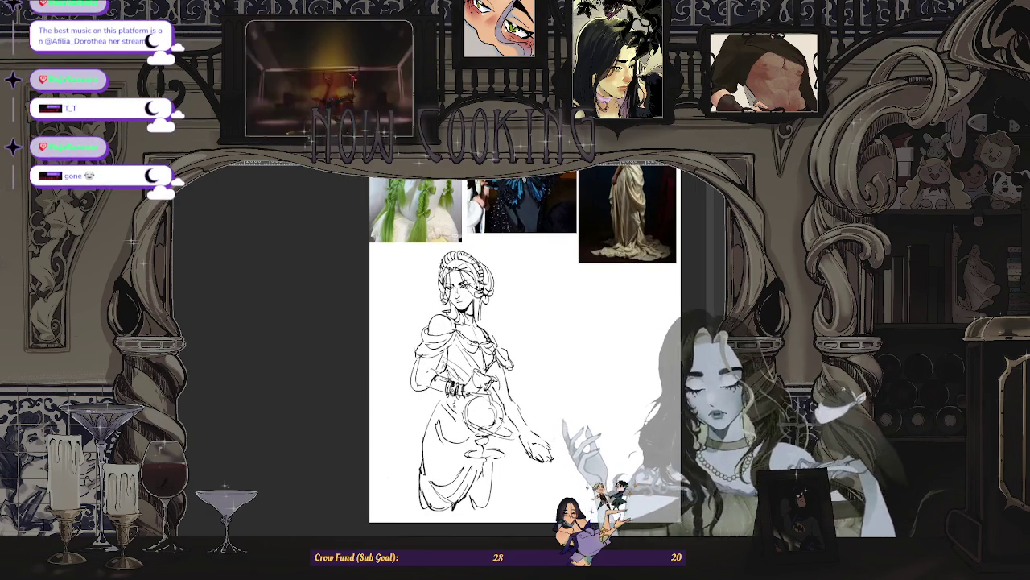
scroll(523, 346, "up", 1)
scroll(523, 346, "down", 2)
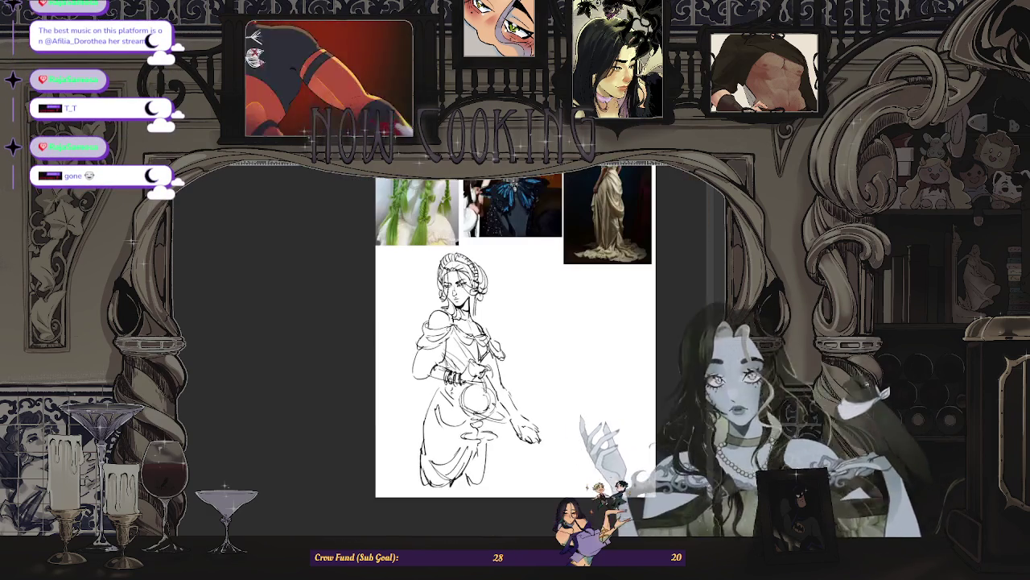
scroll(522, 338, "up", 1)
scroll(324, 421, "down", 1)
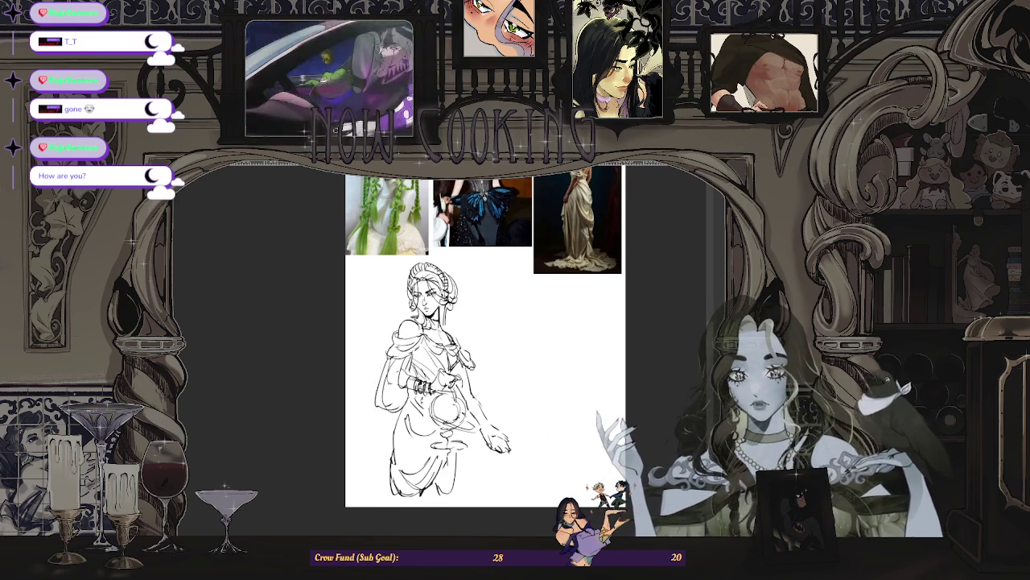
scroll(475, 358, "down", 1)
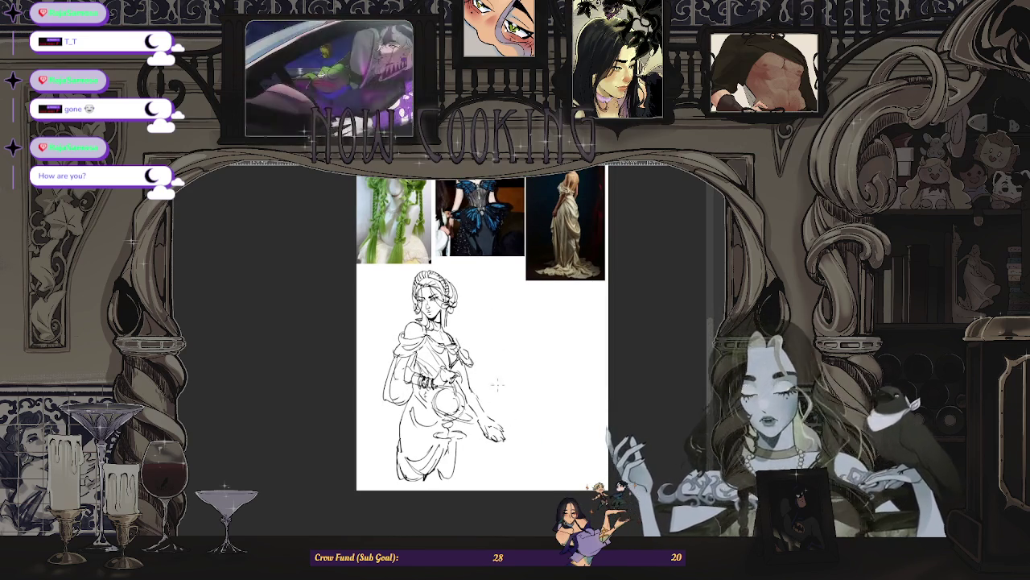
scroll(476, 373, "up", 1)
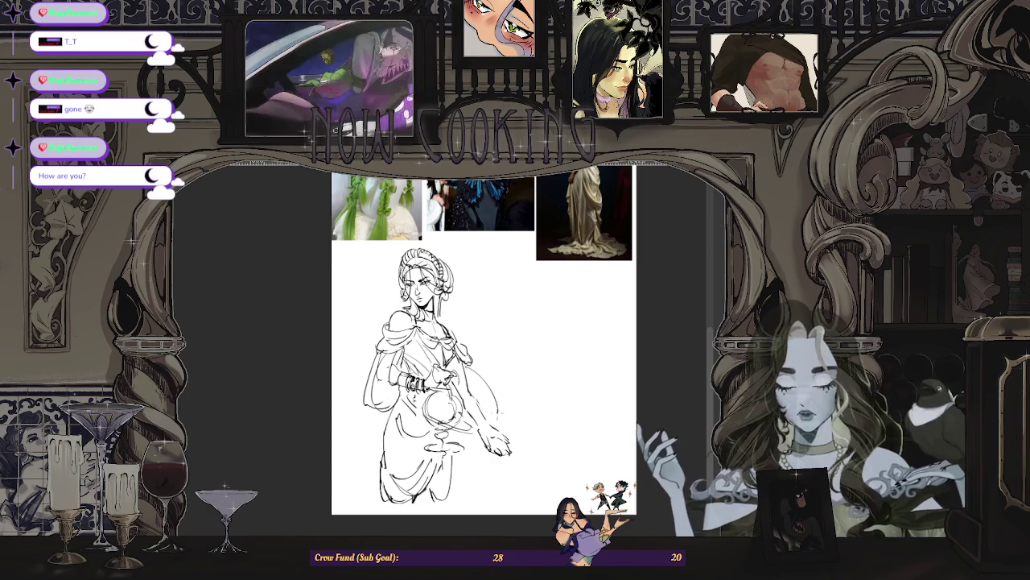
scroll(479, 358, "down", 1)
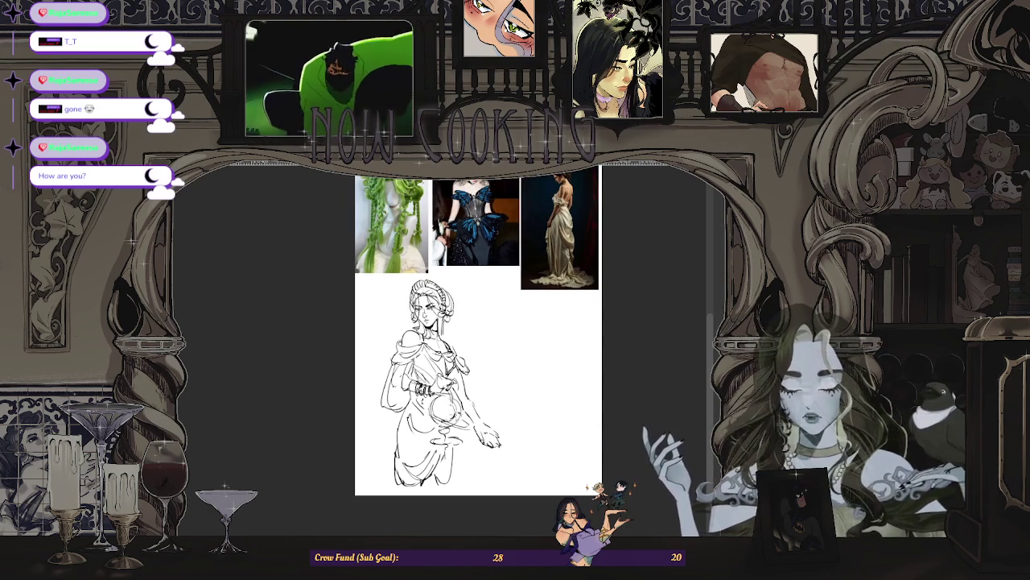
scroll(478, 354, "down", 1)
scroll(478, 354, "up", 1)
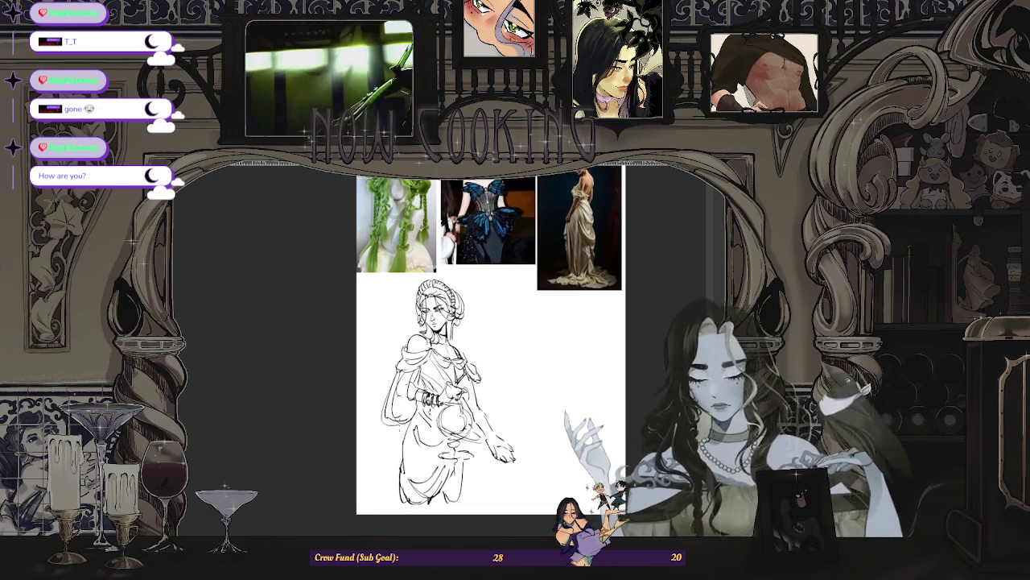
scroll(478, 354, "down", 2)
scroll(468, 370, "up", 2)
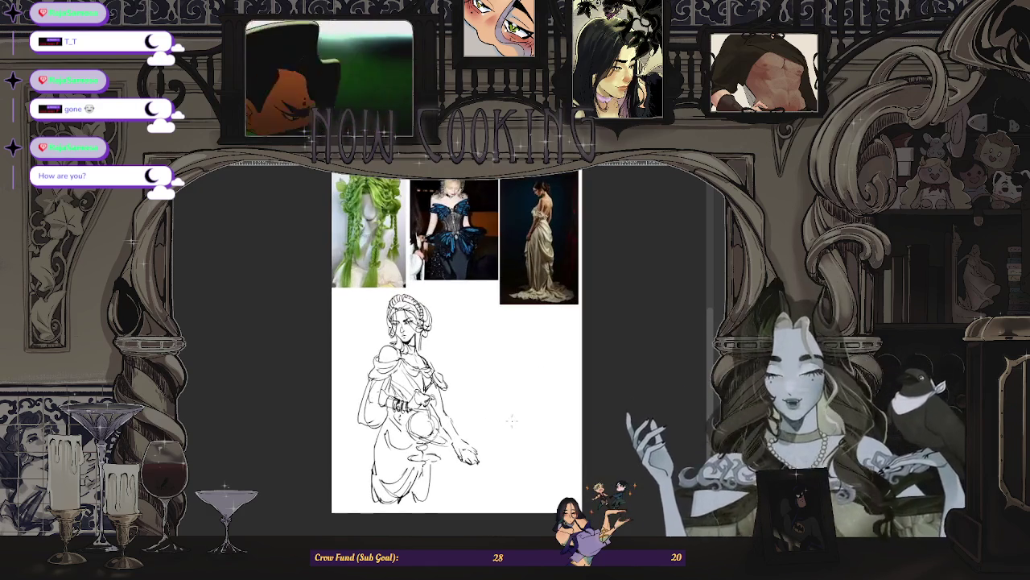
scroll(511, 338, "up", 1)
scroll(508, 318, "up", 1)
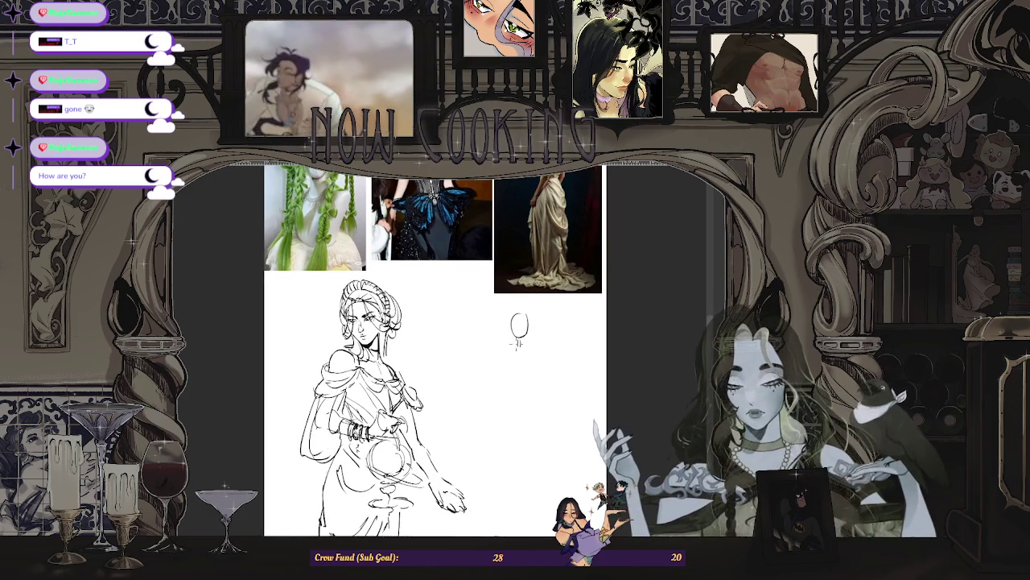
- Sketch the shoulders below the new head and undo a stray stroke
left_click_drag(504, 354, 536, 346)
scroll(516, 377, "down", 1)
key("ctrl+z")
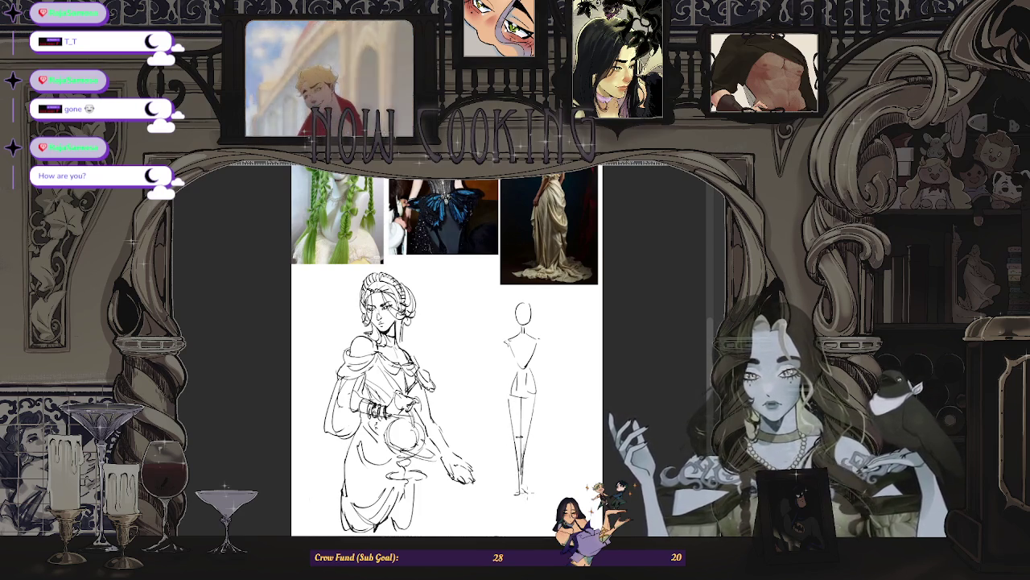
scroll(527, 491, "up", 1)
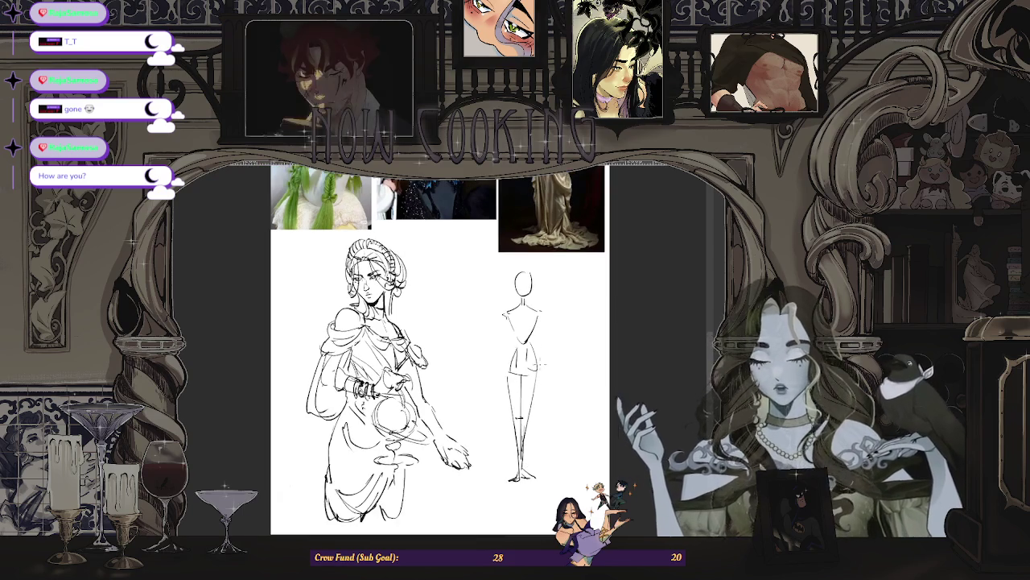
scroll(485, 339, "up", 1)
scroll(485, 339, "up", 1)
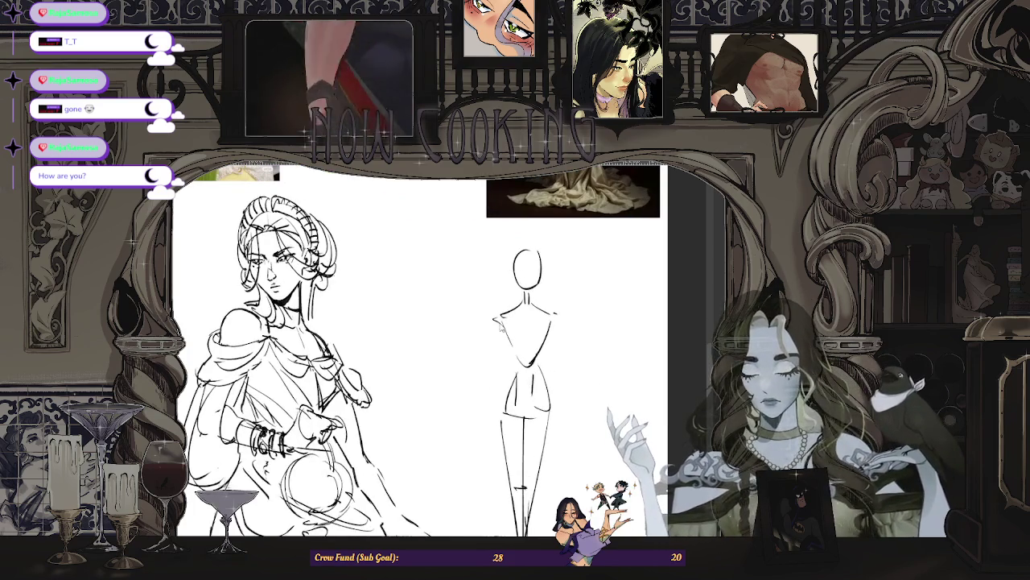
- Draw the torso's left and right contours and redraw a diagonal drape line across it
left_click_drag(495, 330, 475, 430)
left_click_drag(554, 351, 568, 411)
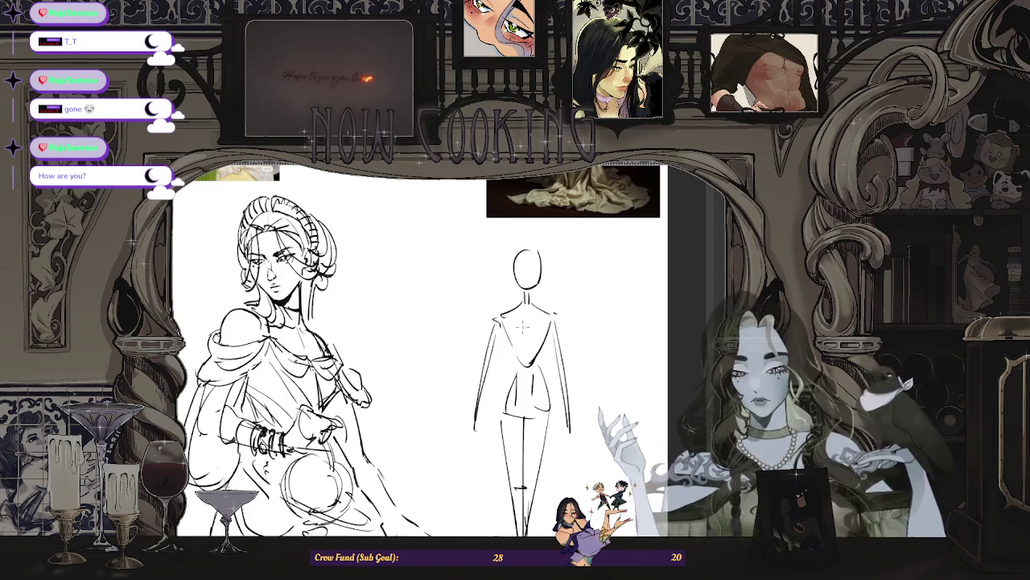
scroll(528, 354, "up", 1)
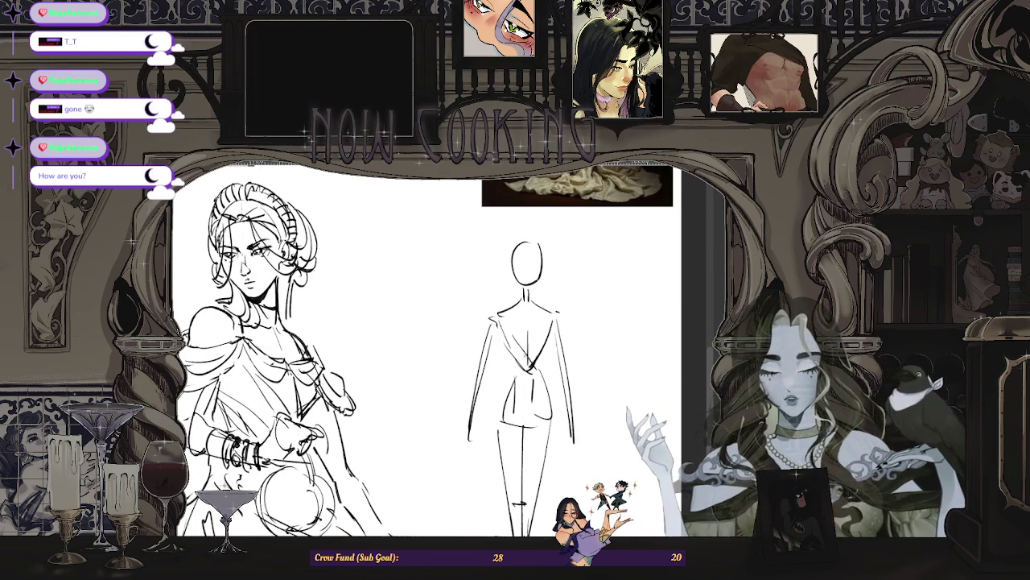
left_click_drag(509, 351, 529, 370)
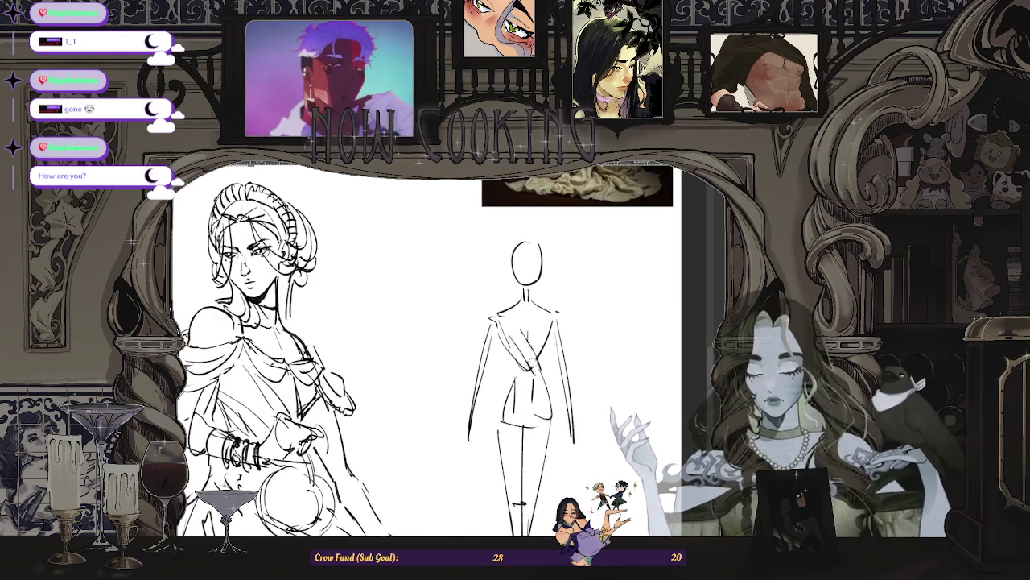
left_click_drag(527, 331, 527, 368)
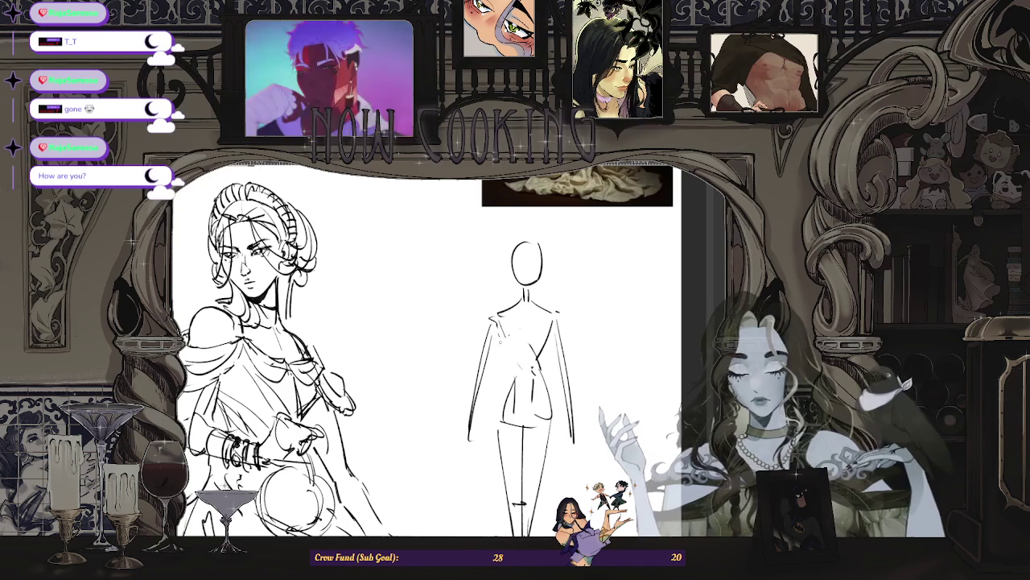
left_click_drag(501, 328, 538, 377)
key("alt+Tab")
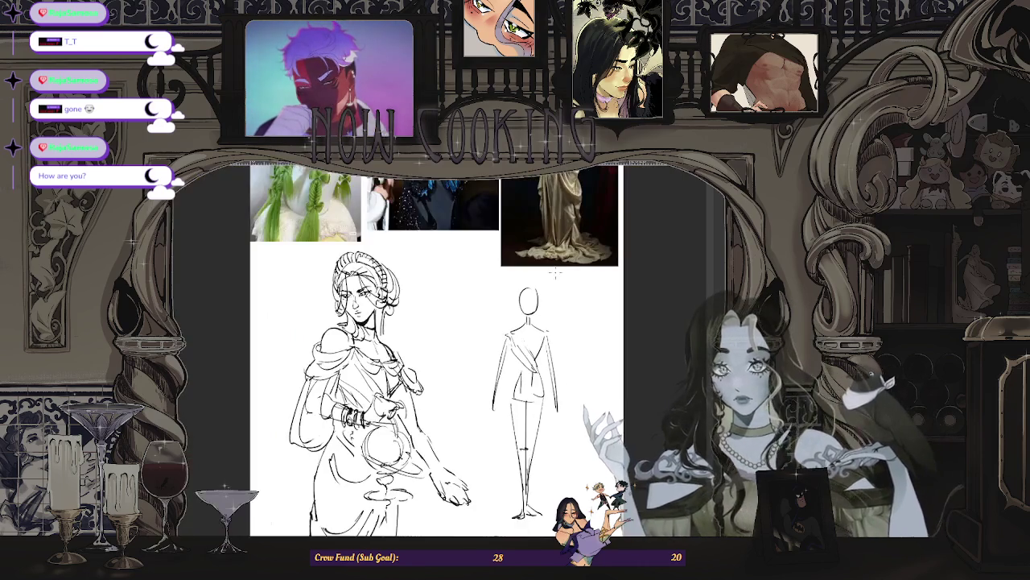
- Work on the second figure's off-shoulder bodice, fabric folds and hanging sleeves, zooming as needed
key("alt+Tab")
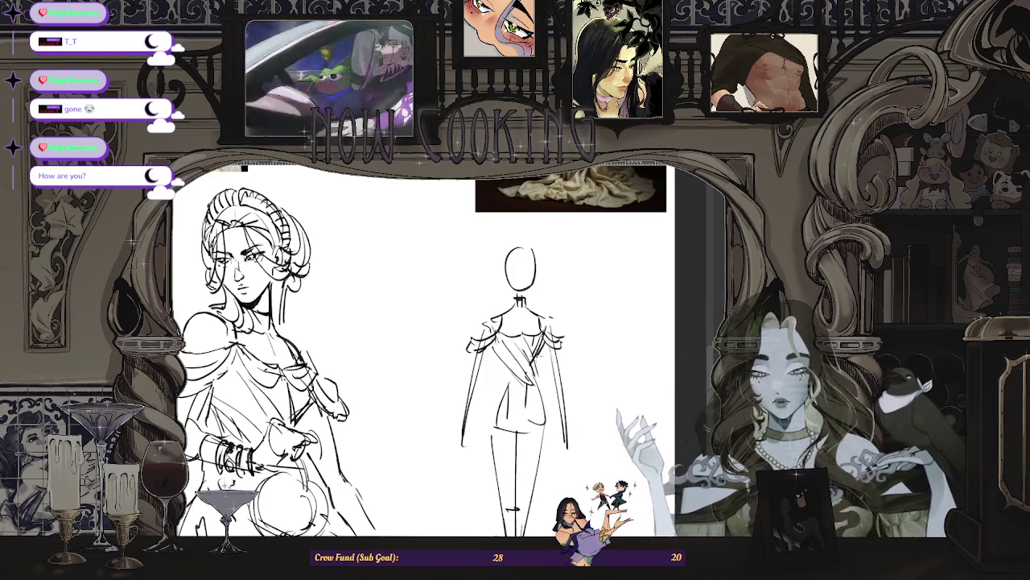
scroll(422, 354, "down", 5)
scroll(423, 354, "up", 5)
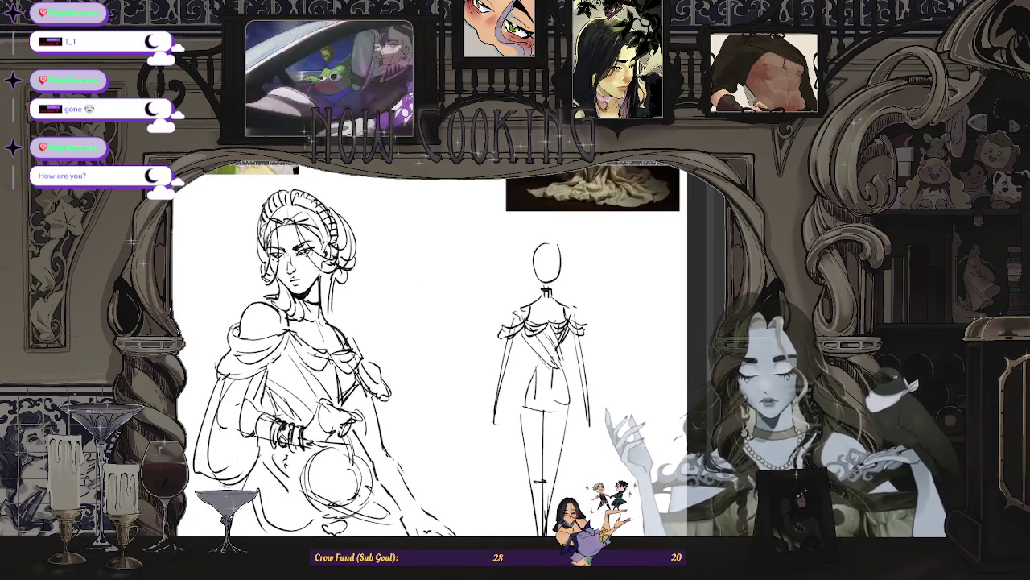
scroll(431, 354, "down", 3)
scroll(431, 354, "up", 3)
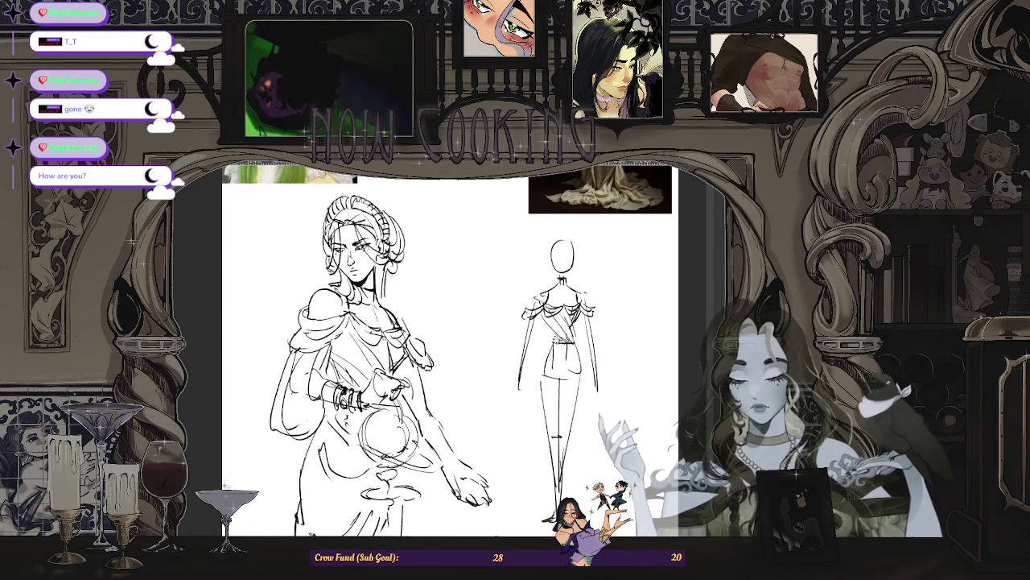
scroll(450, 354, "down", 1)
scroll(451, 354, "up", 2)
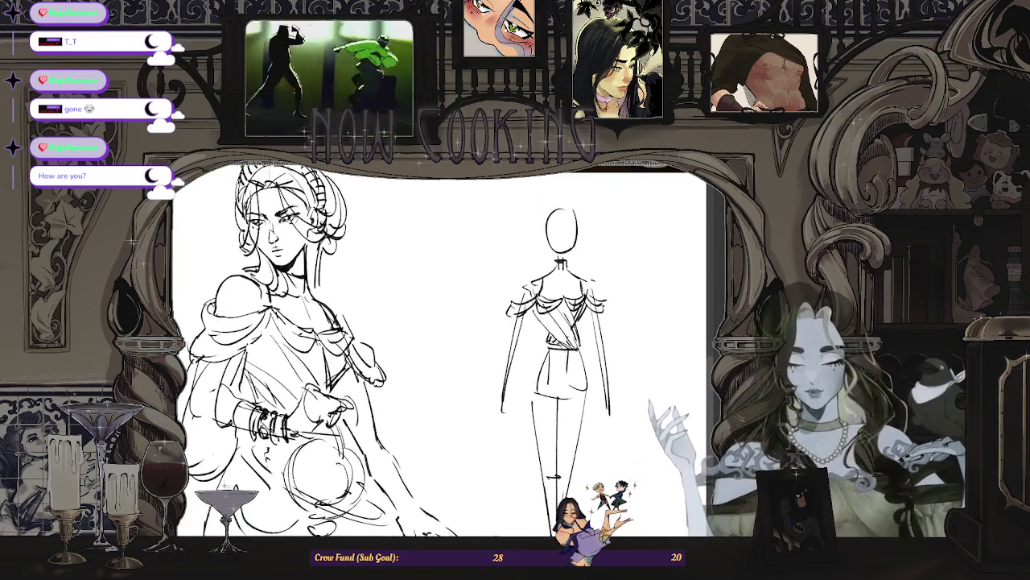
scroll(450, 354, "down", 3)
scroll(595, 318, "up", 3)
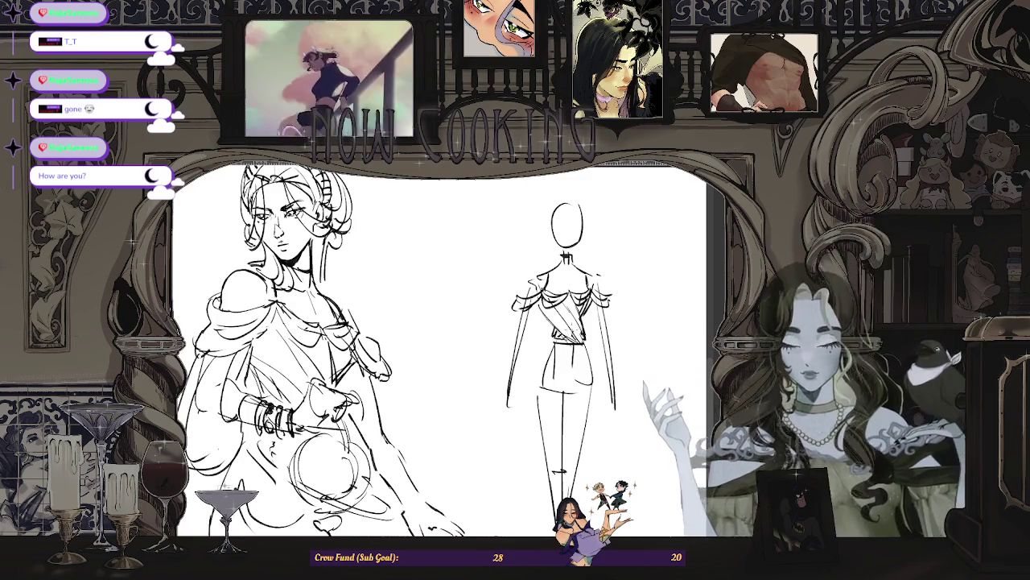
scroll(439, 350, "down", 3)
scroll(578, 308, "up", 3)
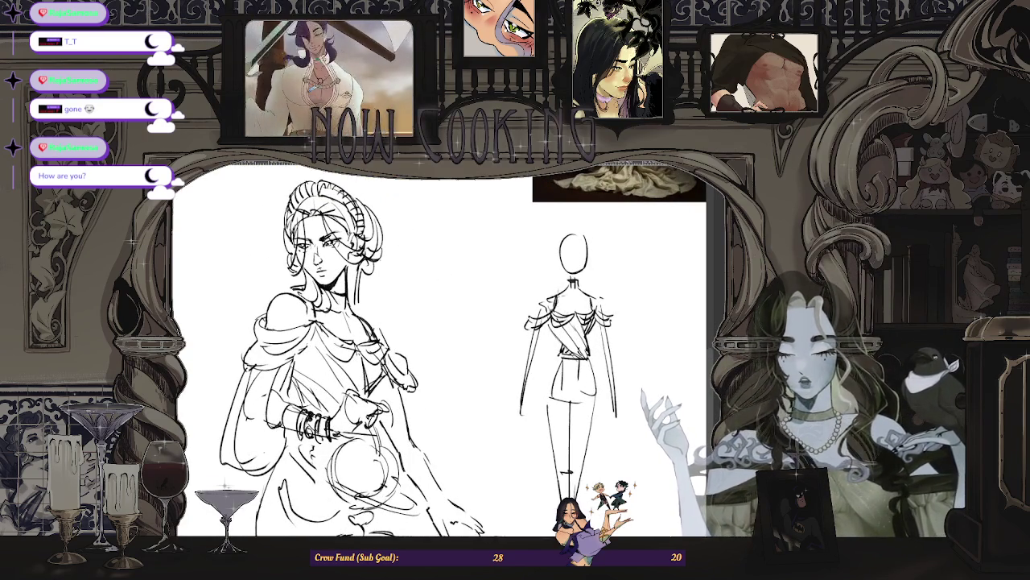
scroll(557, 295, "down", 3)
scroll(558, 295, "up", 1)
scroll(564, 296, "up", 2)
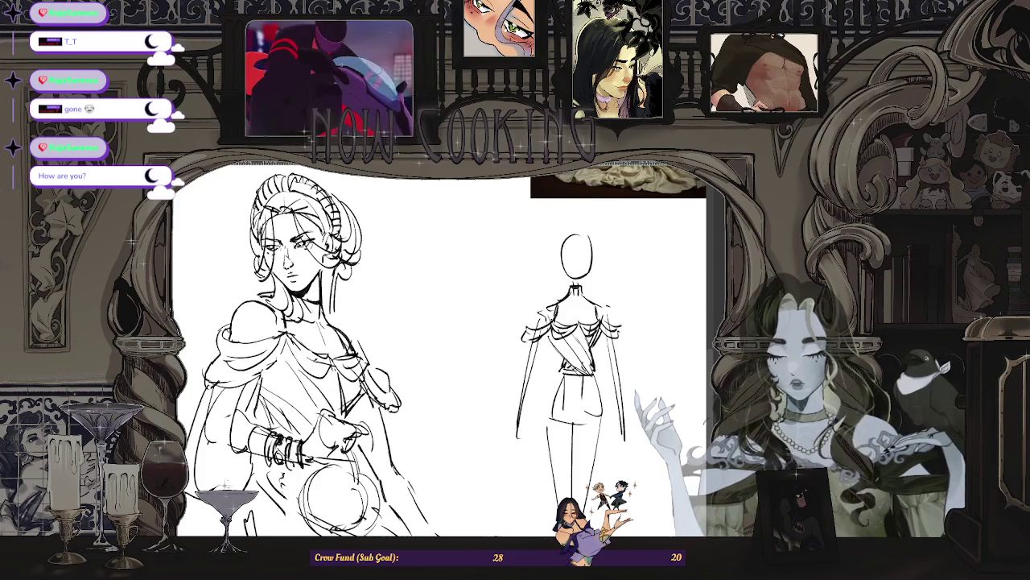
scroll(582, 304, "down", 3)
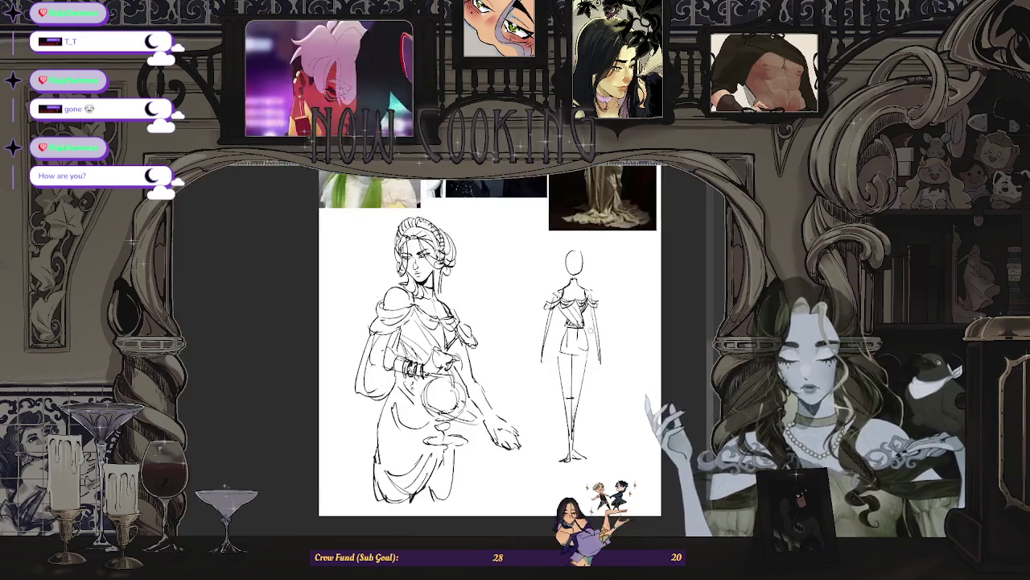
scroll(578, 239, "up", 3)
scroll(575, 306, "down", 2)
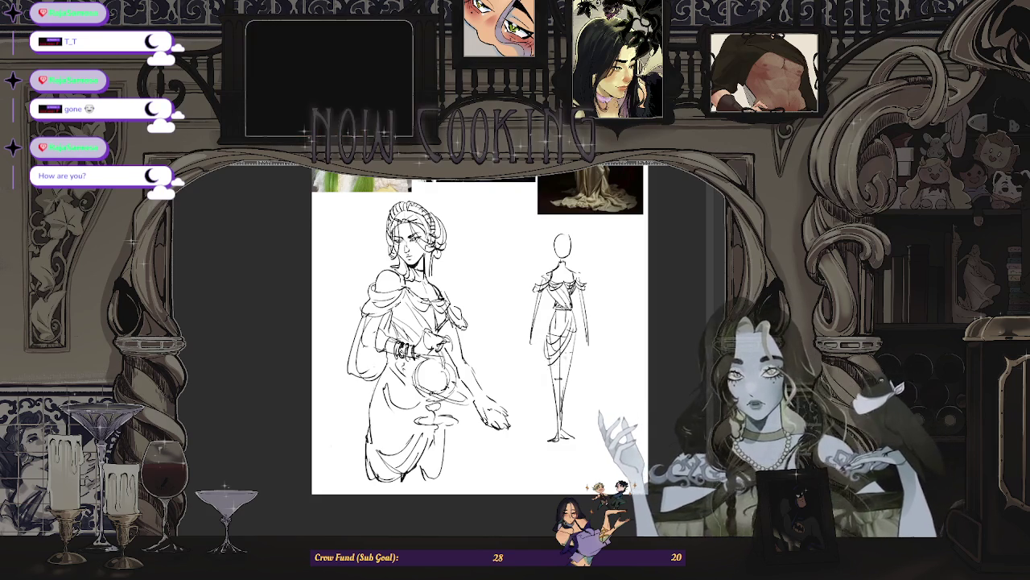
scroll(560, 298, "up", 2)
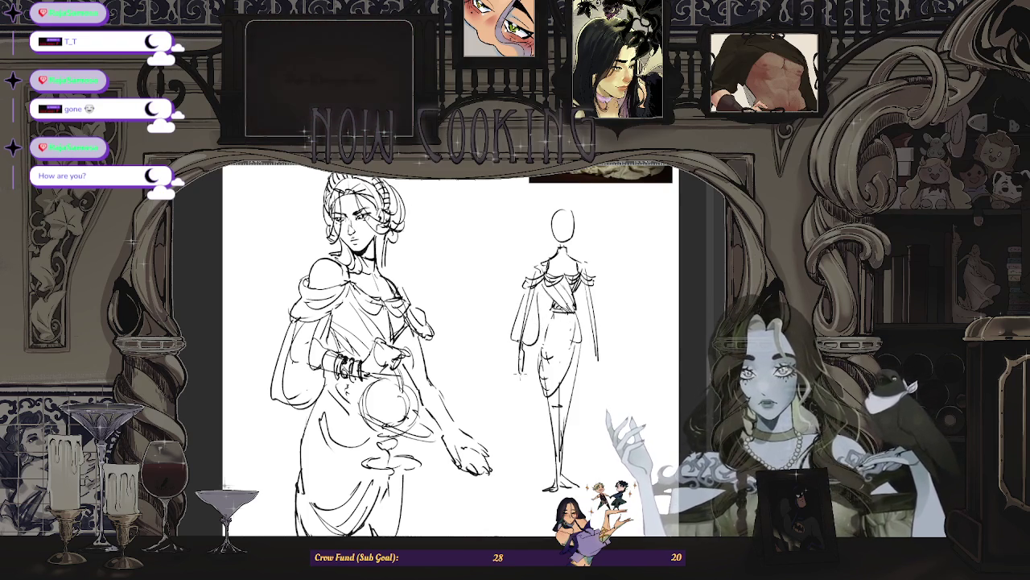
scroll(536, 237, "down", 2)
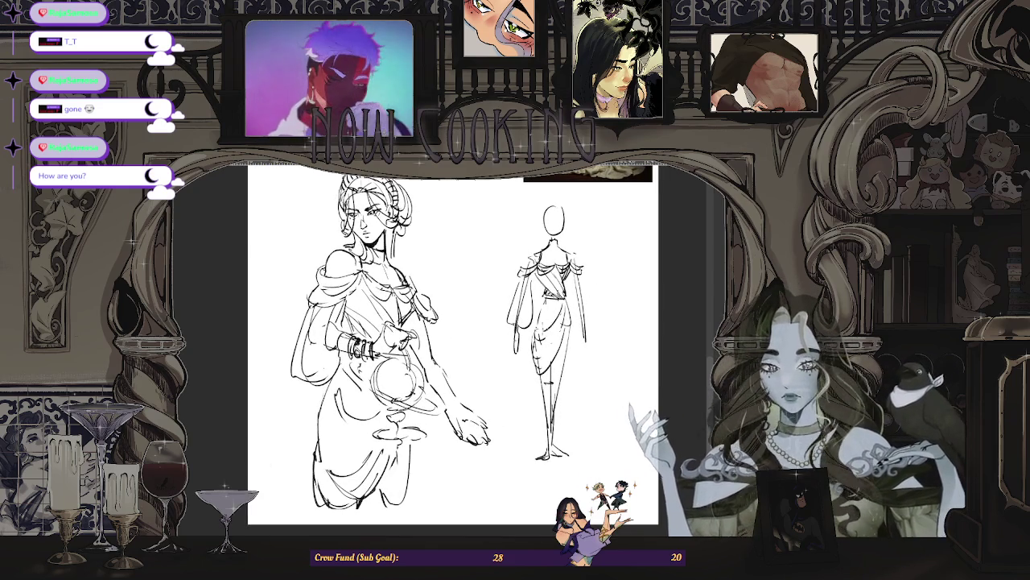
scroll(439, 346, "down", 2)
scroll(439, 346, "up", 2)
scroll(438, 346, "up", 1)
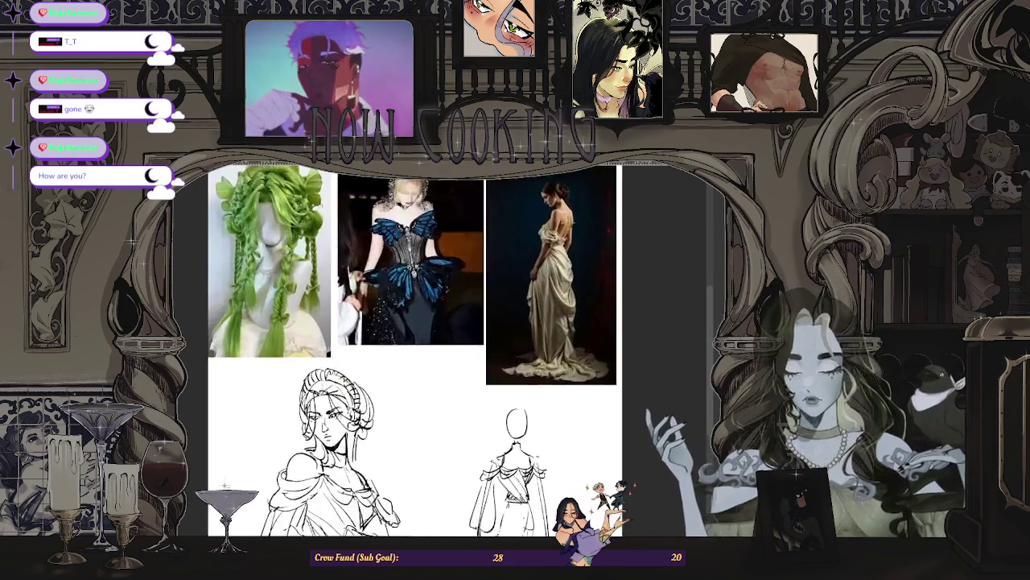
scroll(439, 347, "down", 2)
scroll(438, 346, "up", 3)
scroll(439, 346, "up", 1)
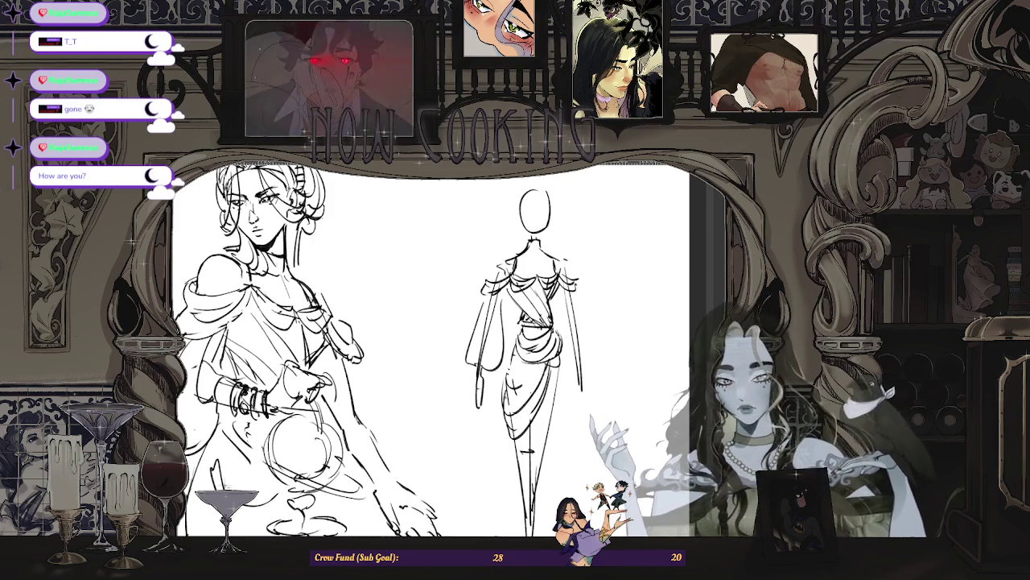
key("ctrl+minus")
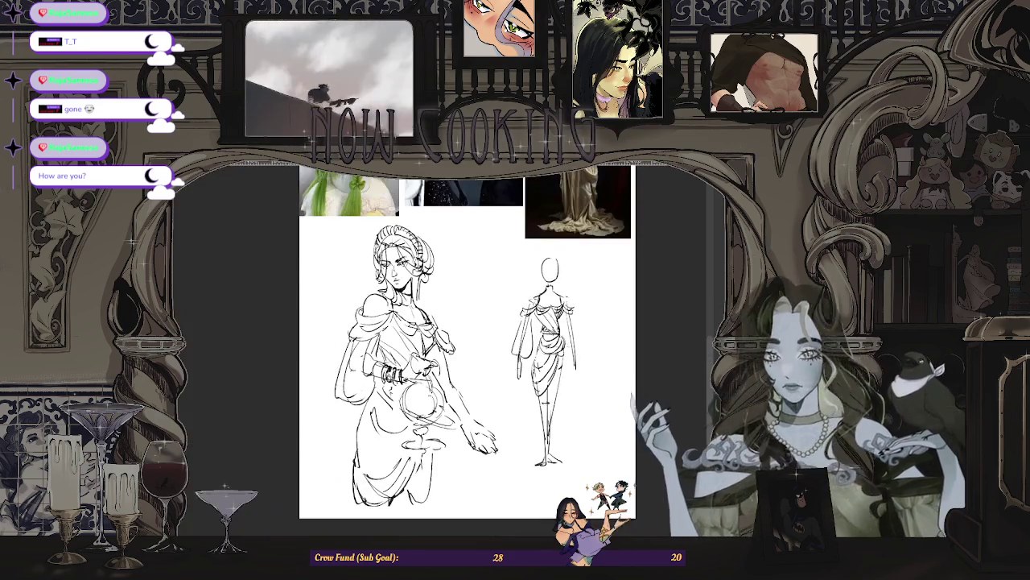
scroll(572, 351, "up", 1)
scroll(572, 351, "up", 1)
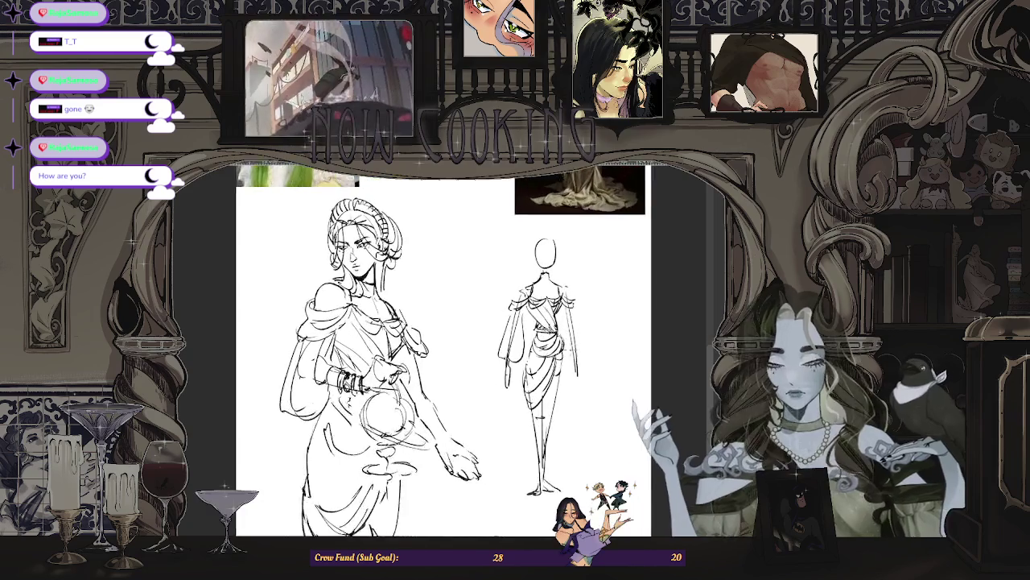
scroll(573, 342, "up", 1)
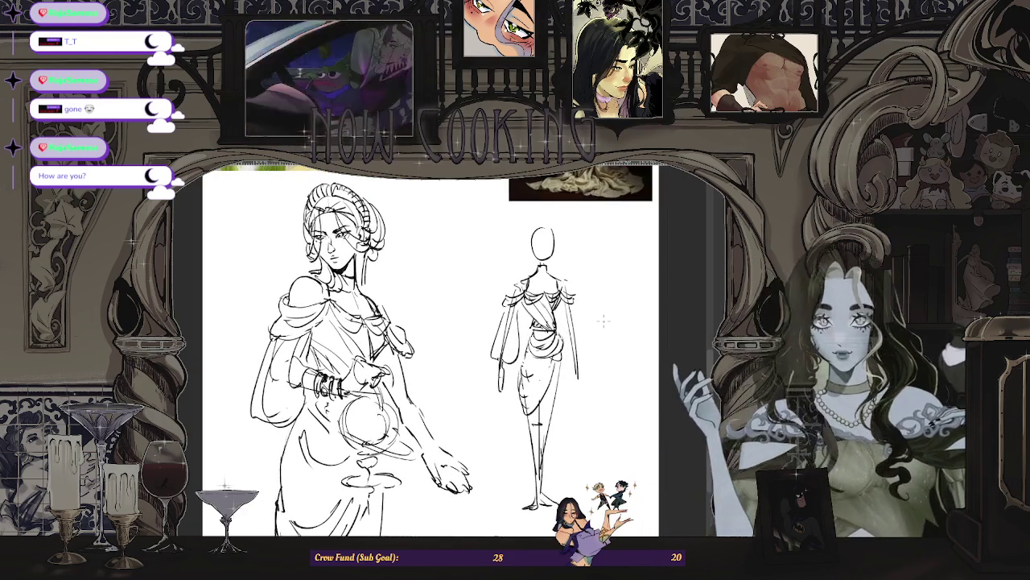
scroll(603, 322, "down", 1)
scroll(583, 312, "up", 2)
scroll(564, 301, "up", 1)
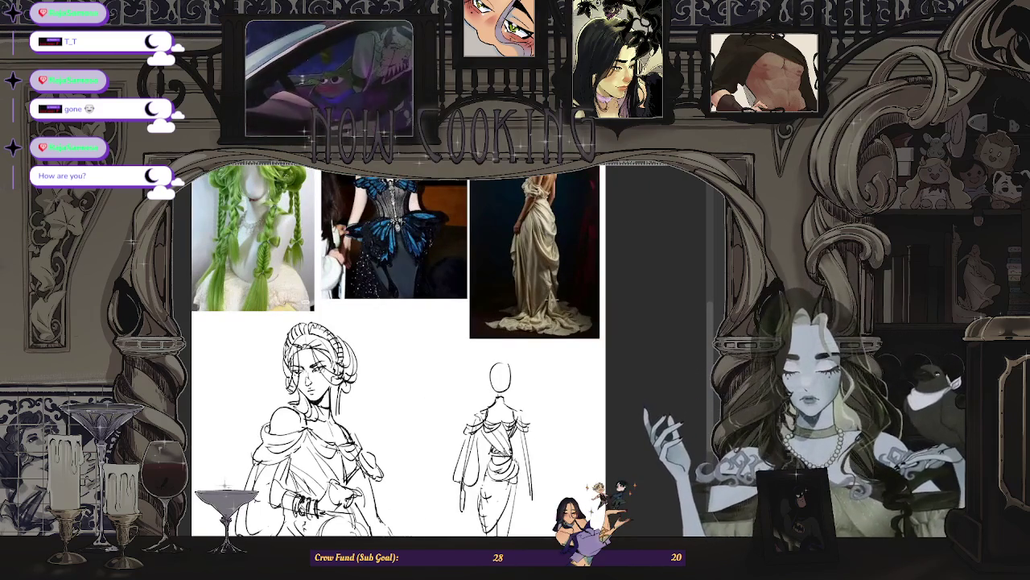
scroll(523, 394, "down", 1)
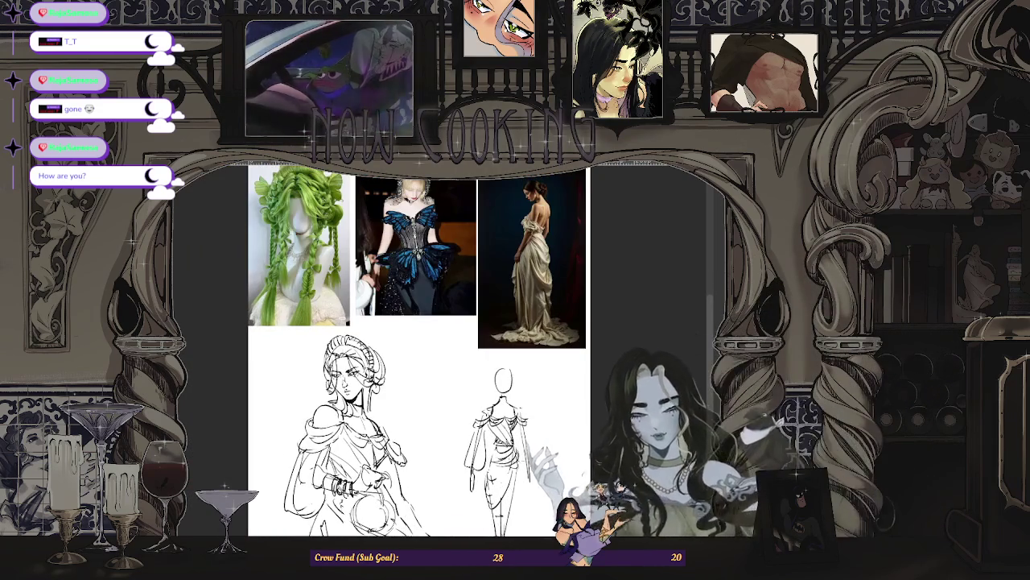
scroll(509, 470, "up", 1)
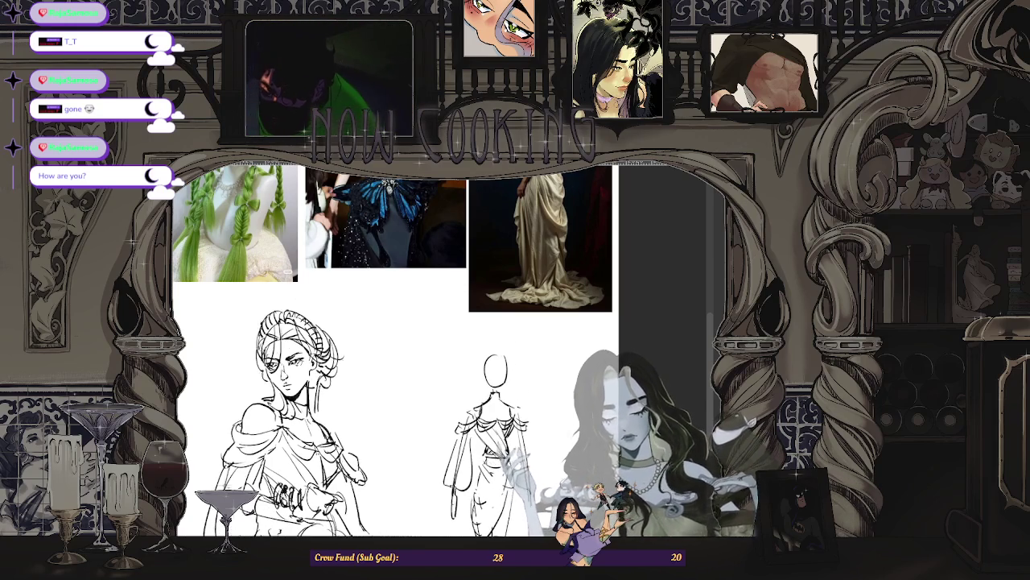
scroll(395, 347, "down", 1)
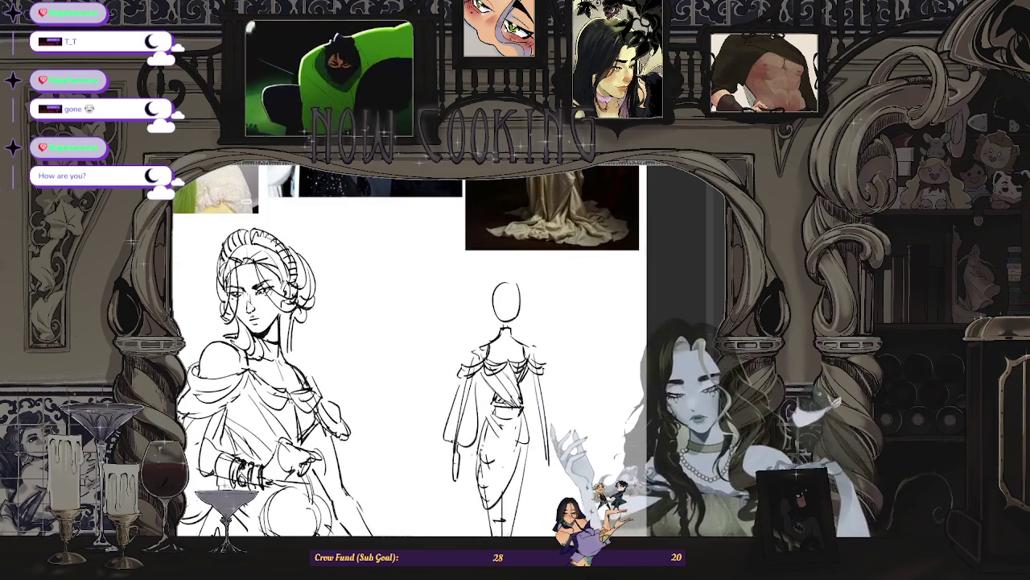
scroll(514, 463, "up", 1)
scroll(403, 346, "down", 2)
scroll(403, 346, "up", 1)
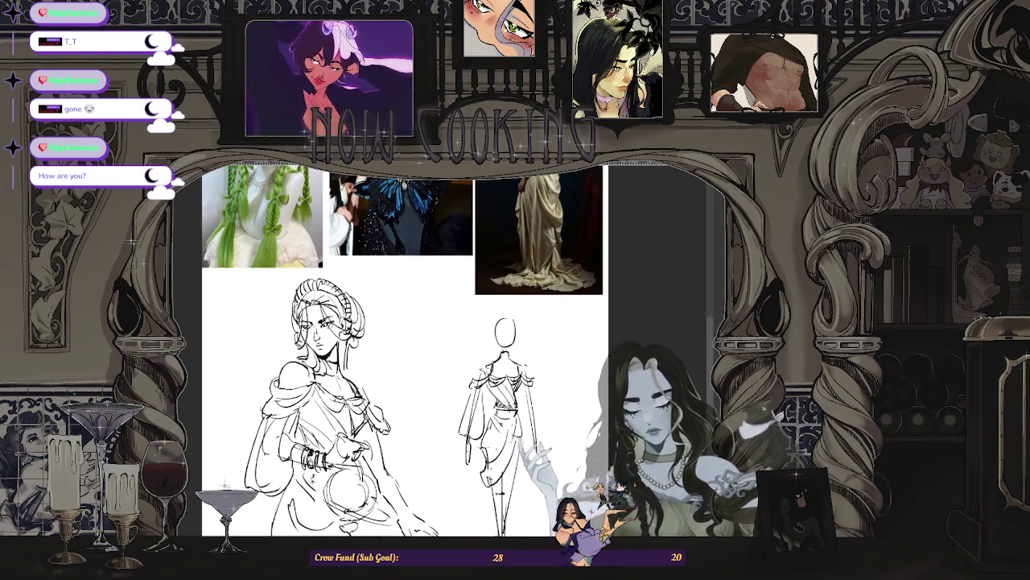
scroll(544, 406, "down", 2)
scroll(544, 406, "up", 1)
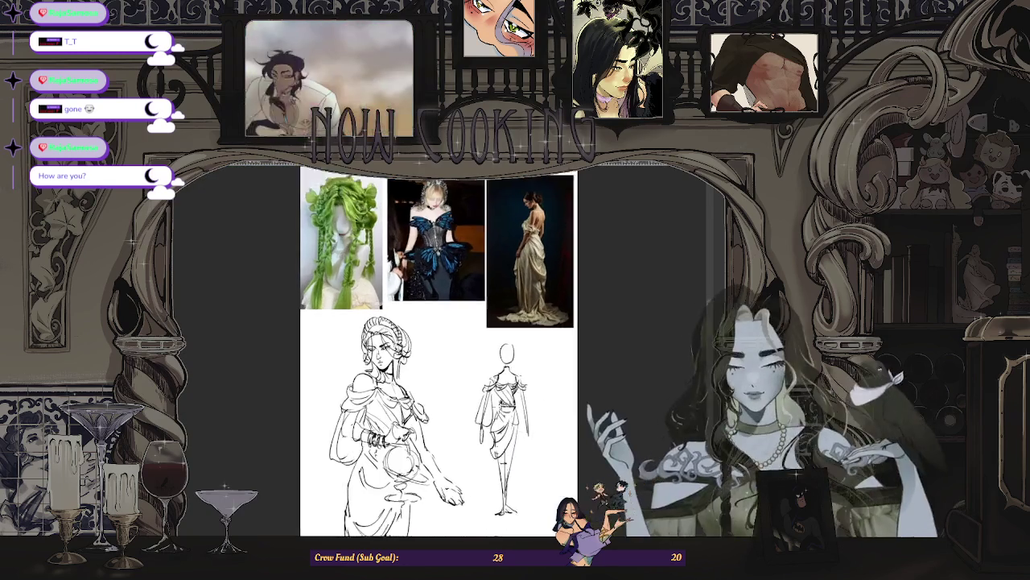
scroll(545, 406, "up", 2)
scroll(544, 406, "down", 1)
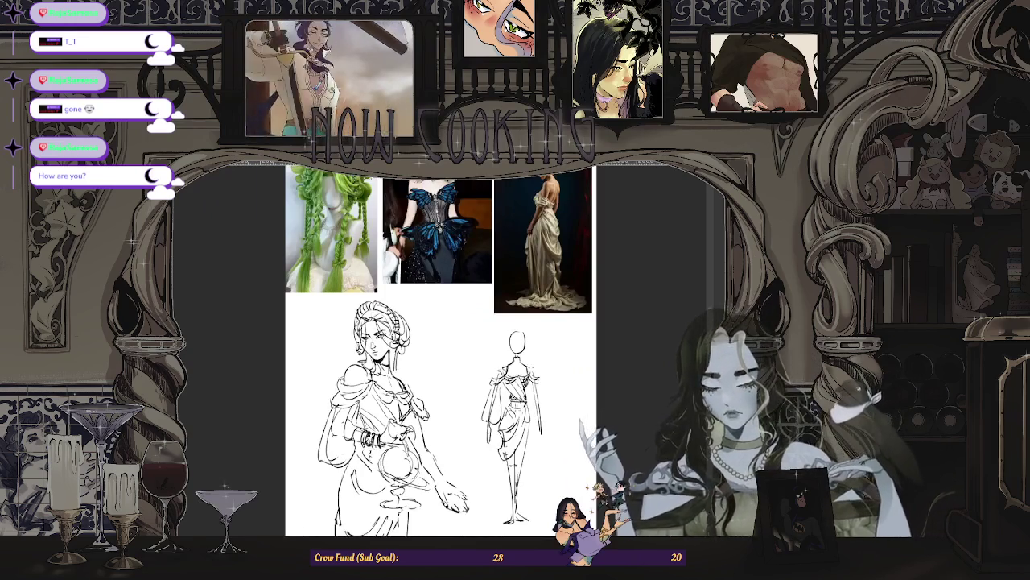
scroll(518, 417, "up", 2)
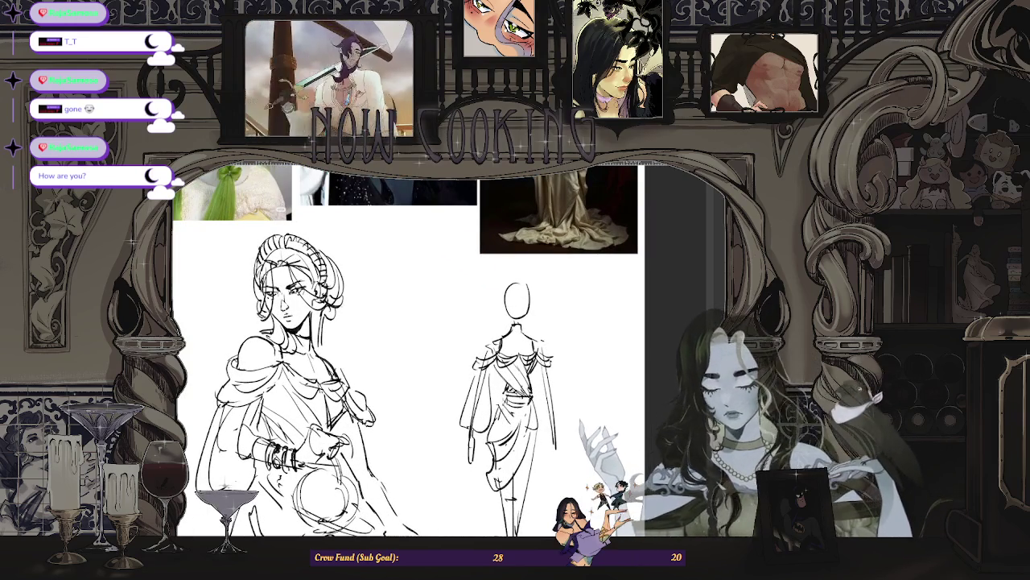
scroll(418, 355, "down", 1)
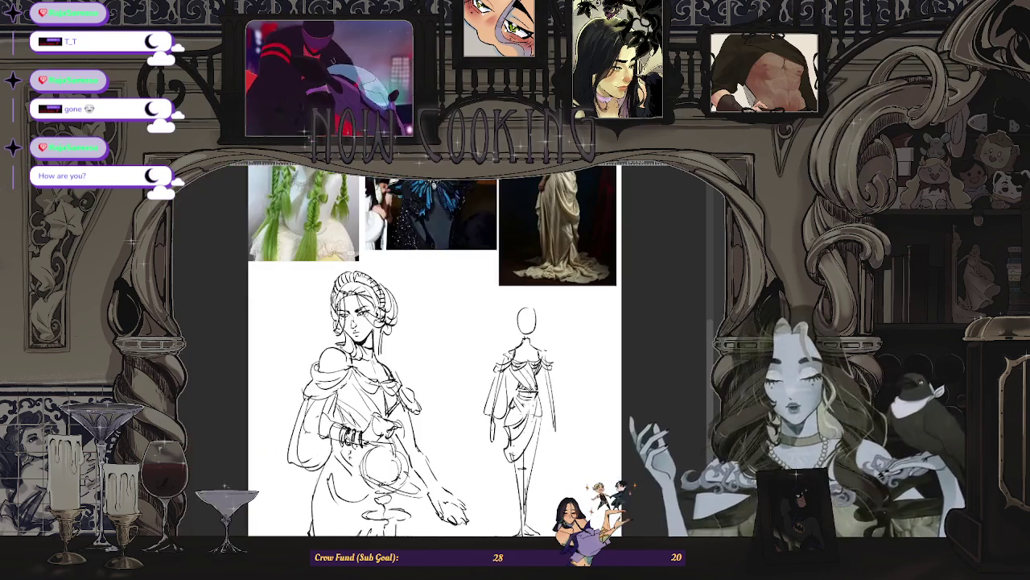
scroll(418, 355, "down", 1)
scroll(418, 354, "down", 1)
scroll(512, 459, "down", 1)
scroll(512, 459, "up", 1)
scroll(512, 459, "up", 2)
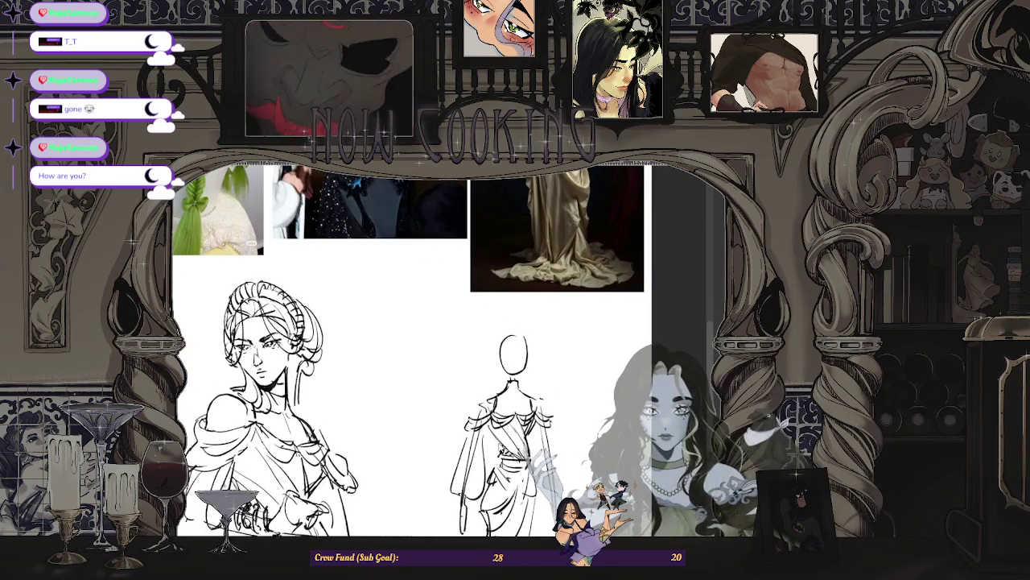
scroll(561, 338, "down", 2)
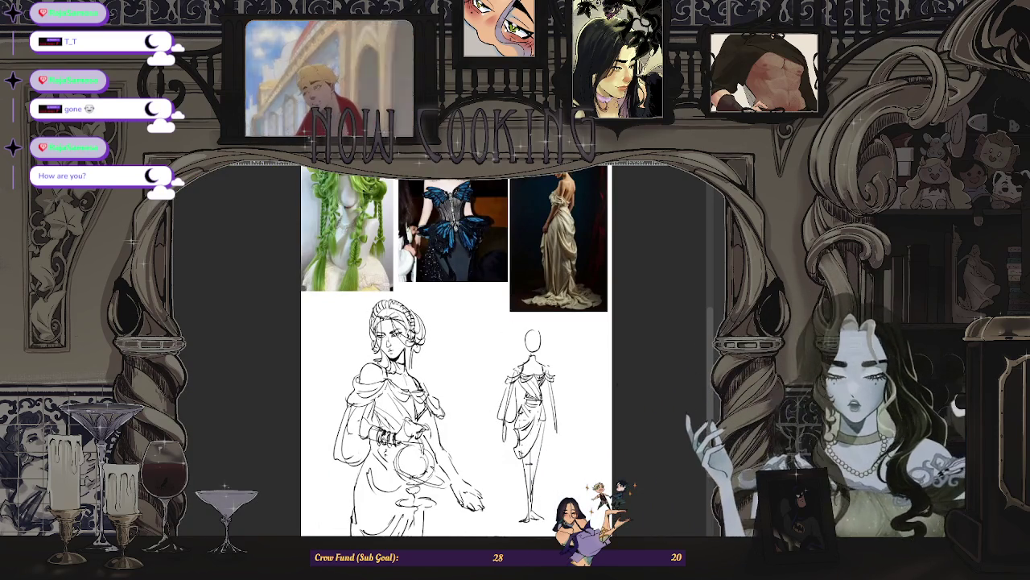
scroll(537, 499, "up", 1)
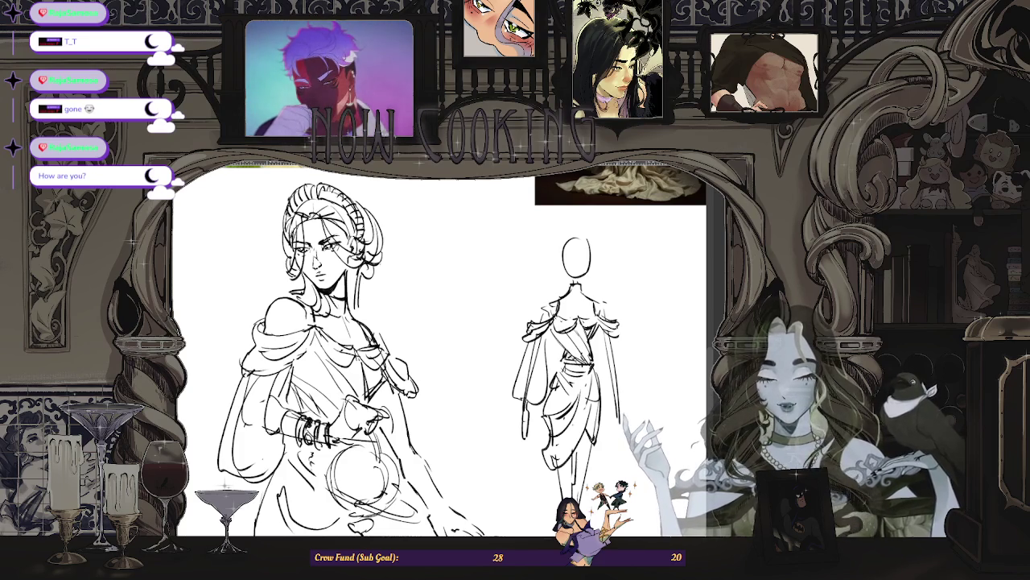
scroll(439, 354, "down", 2)
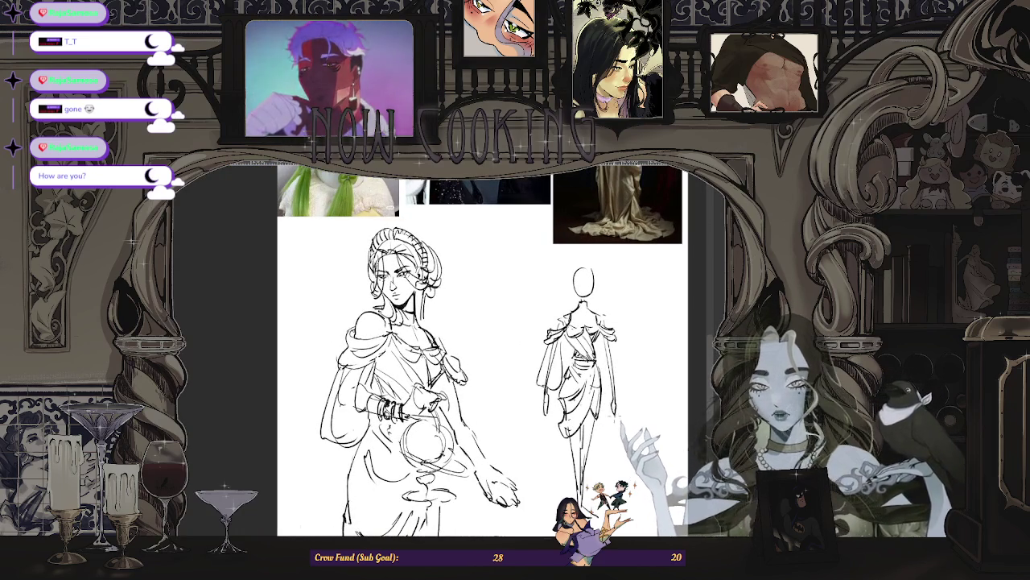
scroll(572, 351, "up", 2)
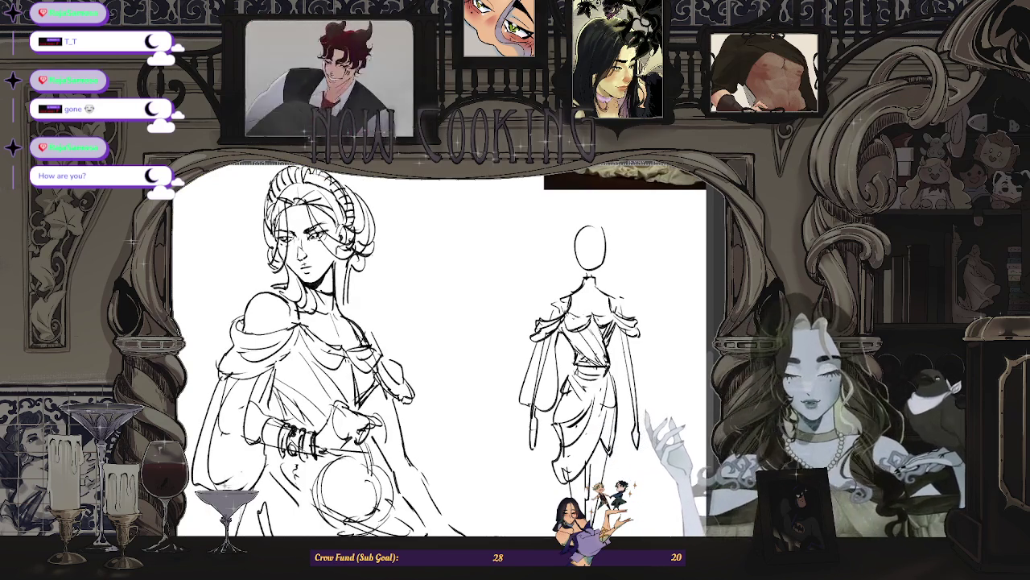
scroll(439, 354, "down", 3)
scroll(439, 354, "up", 2)
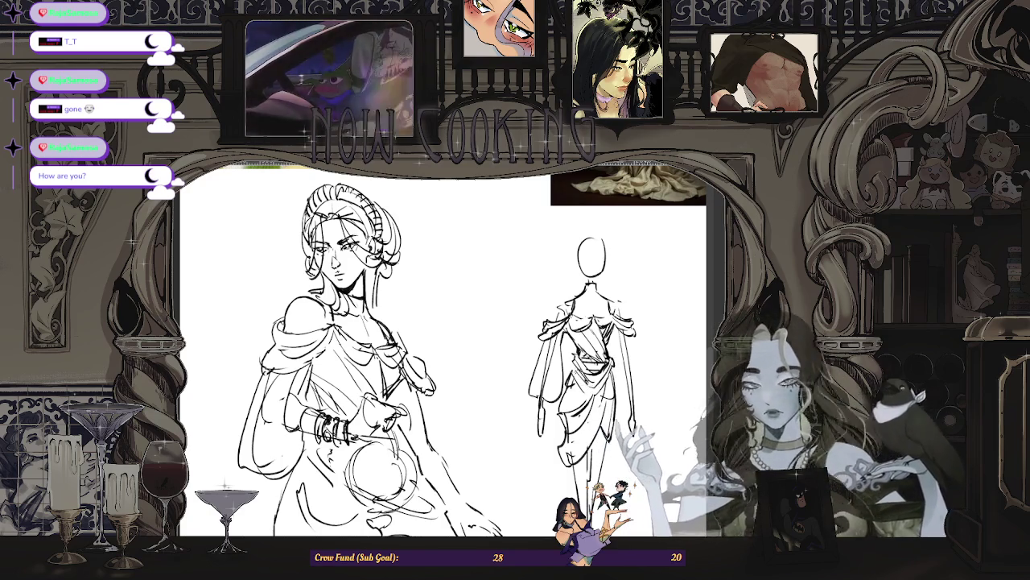
key("ctrl+0")
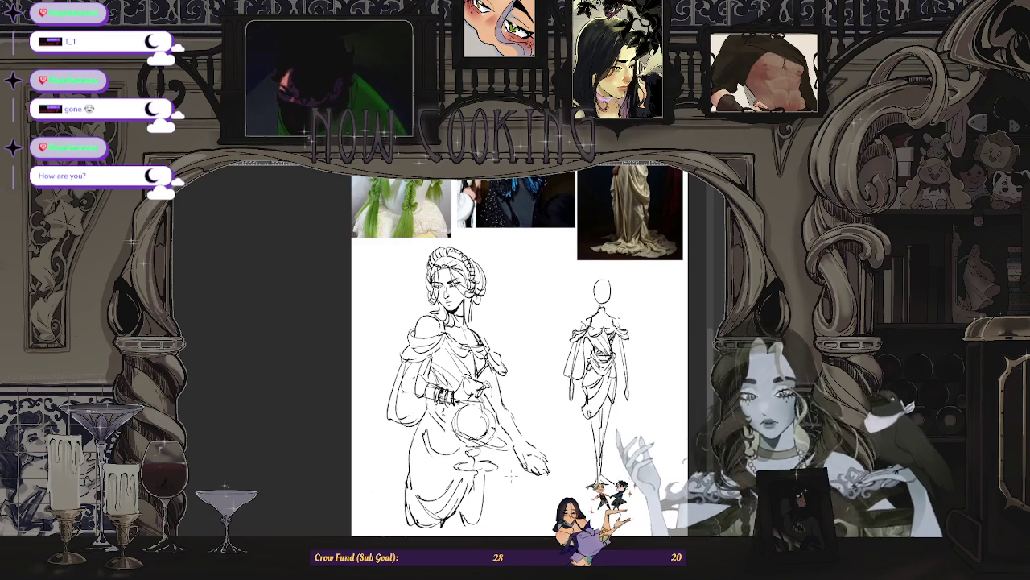
key("ctrl+plus")
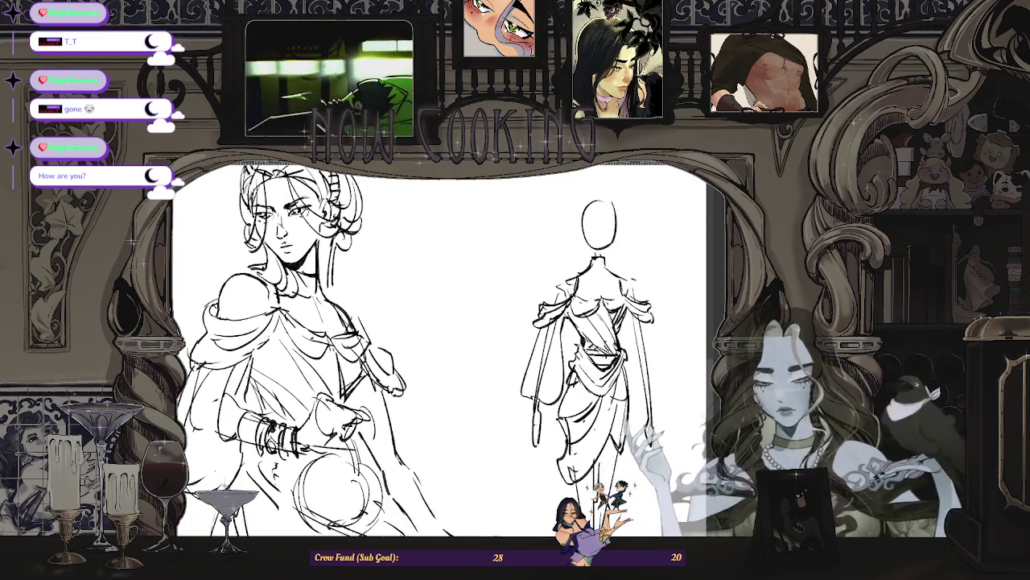
key("ctrl+minus")
scroll(438, 346, "up", 5)
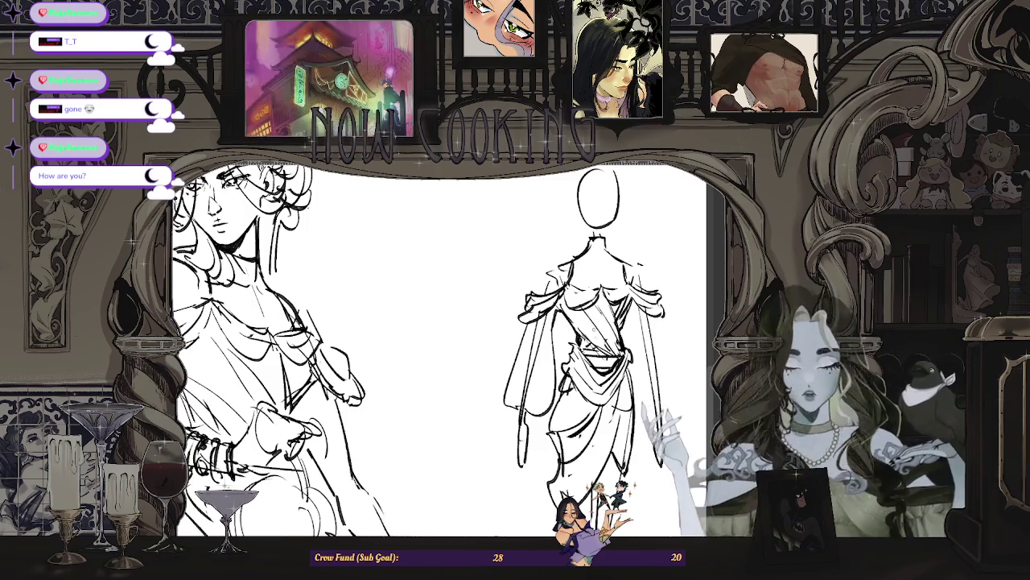
scroll(595, 338, "up", 2)
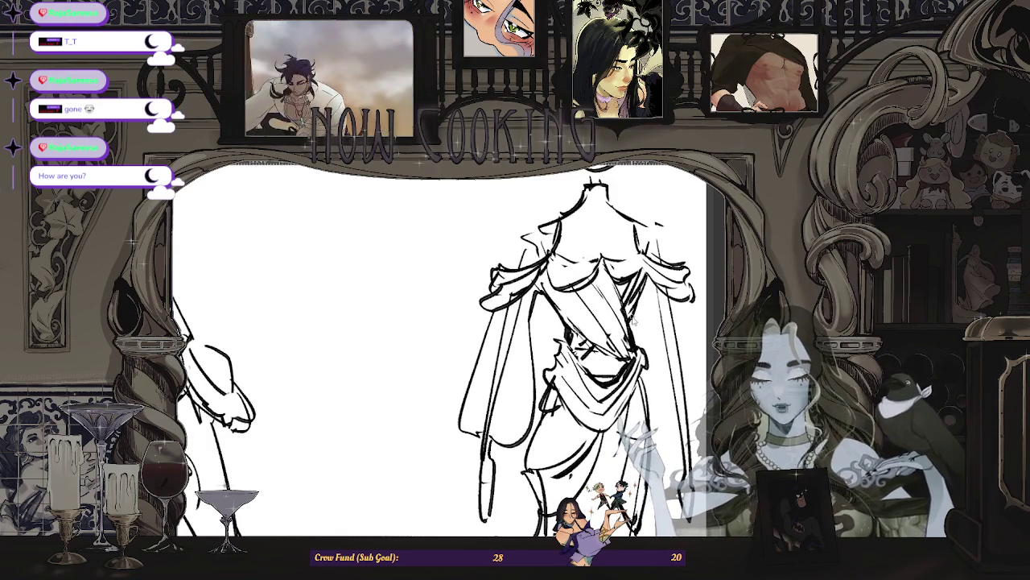
scroll(619, 338, "down", 3)
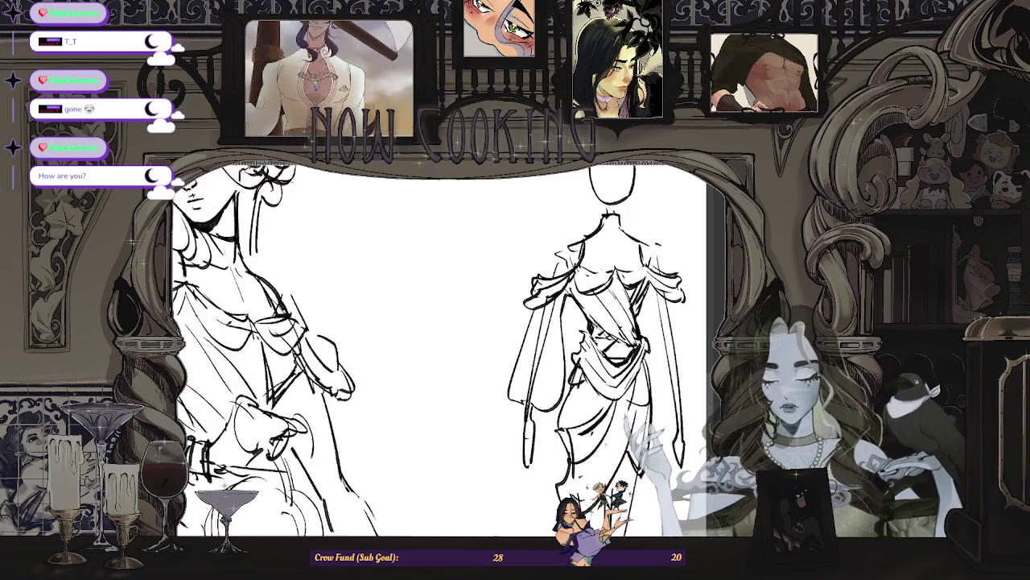
scroll(619, 338, "up", 4)
scroll(557, 367, "down", 2)
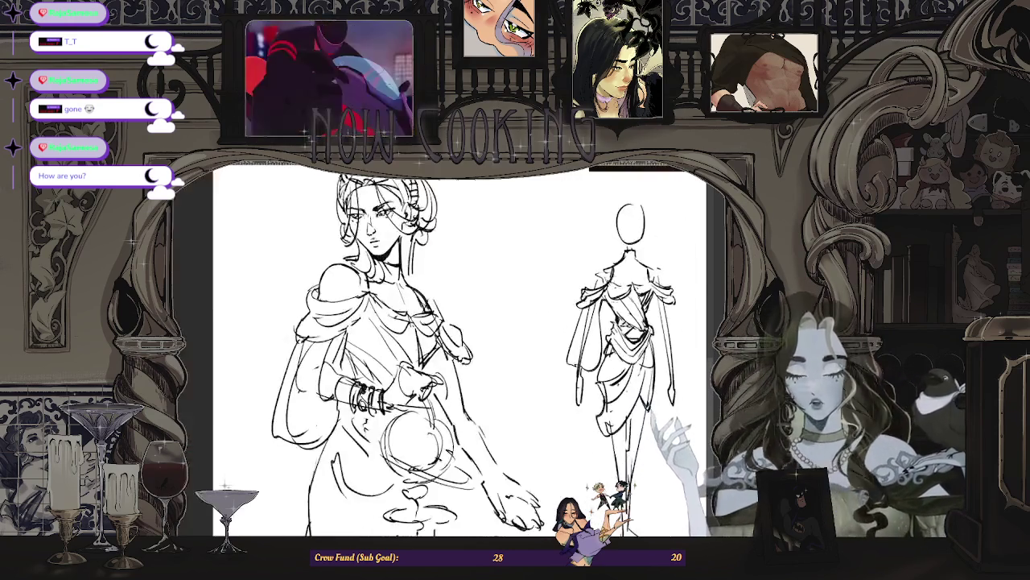
scroll(557, 367, "up", 2)
scroll(557, 367, "down", 3)
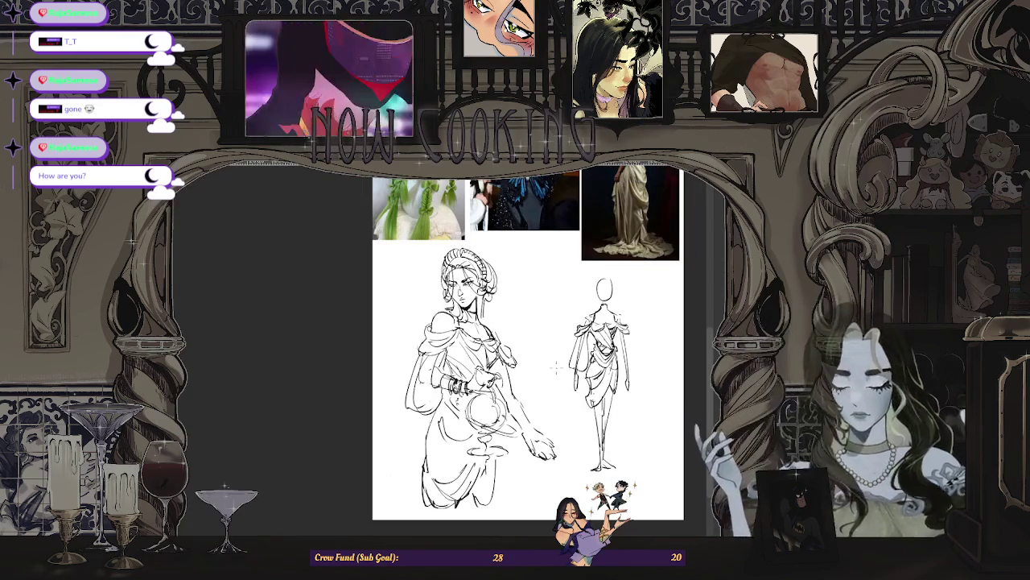
scroll(557, 367, "down", 1)
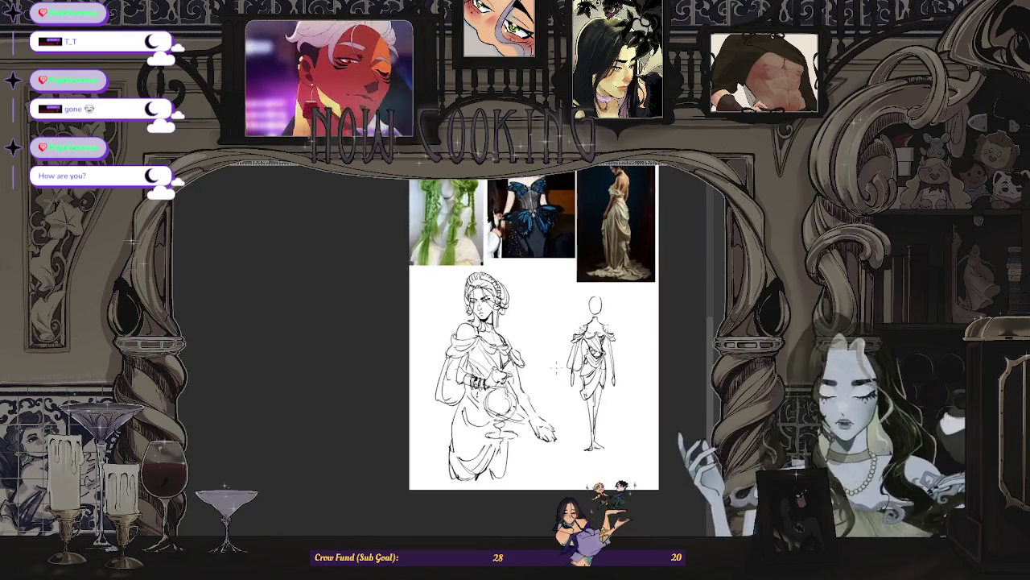
scroll(578, 327, "up", 1)
scroll(579, 326, "up", 3)
scroll(578, 327, "down", 1)
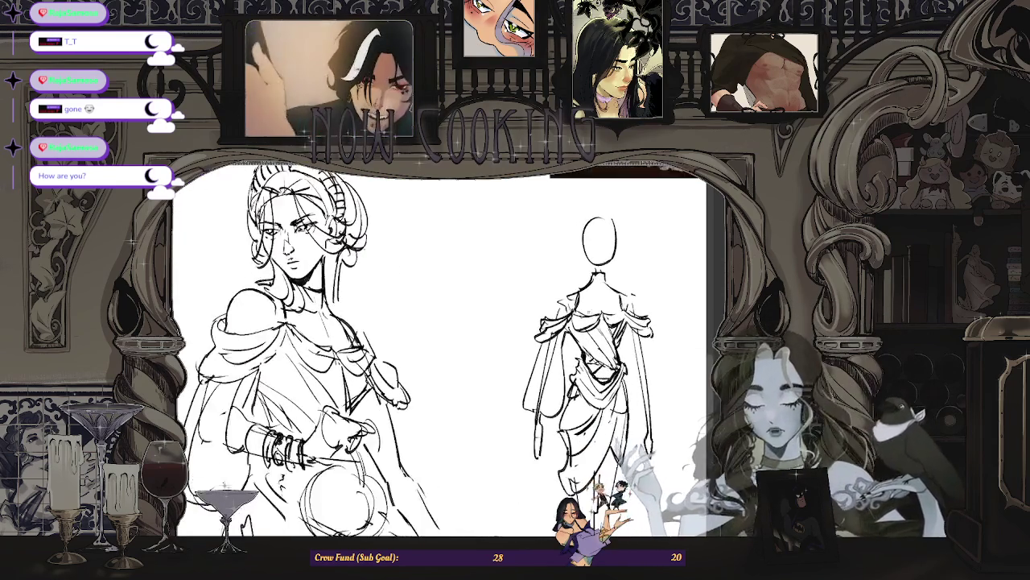
scroll(578, 327, "down", 1)
scroll(578, 327, "down", 2)
scroll(578, 348, "up", 1)
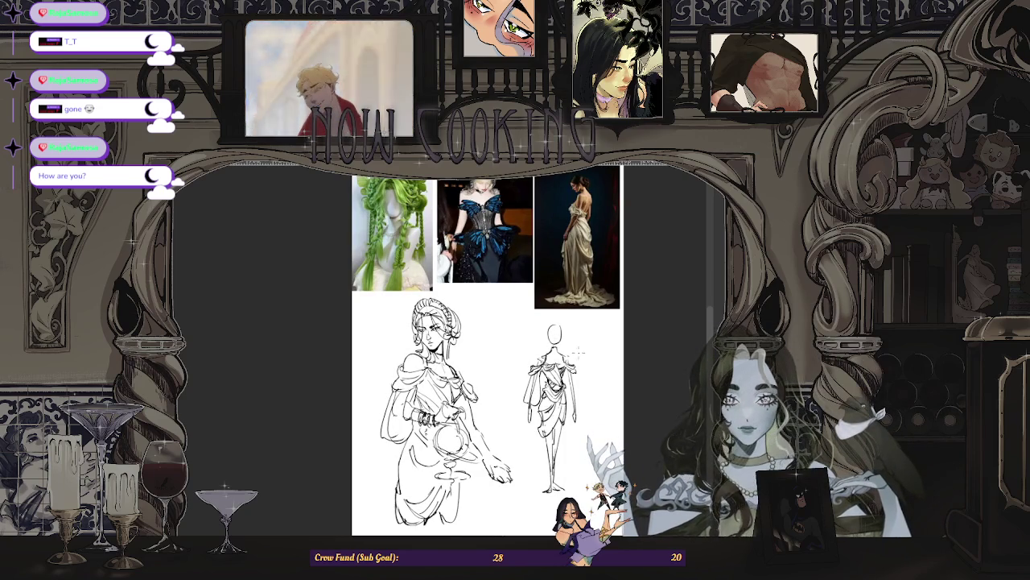
scroll(578, 348, "up", 1)
scroll(578, 348, "up", 2)
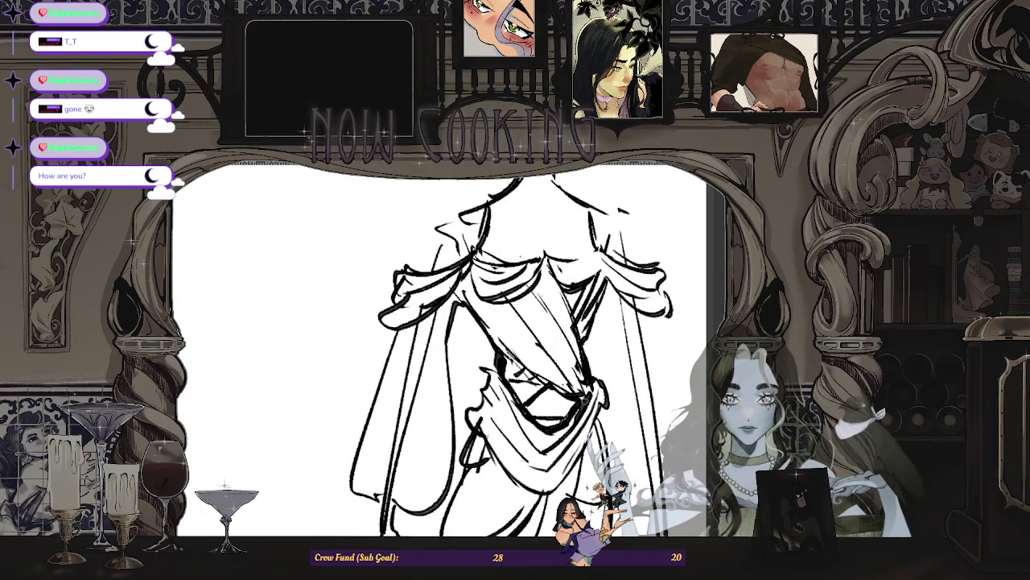
scroll(578, 348, "down", 1)
scroll(578, 348, "down", 1)
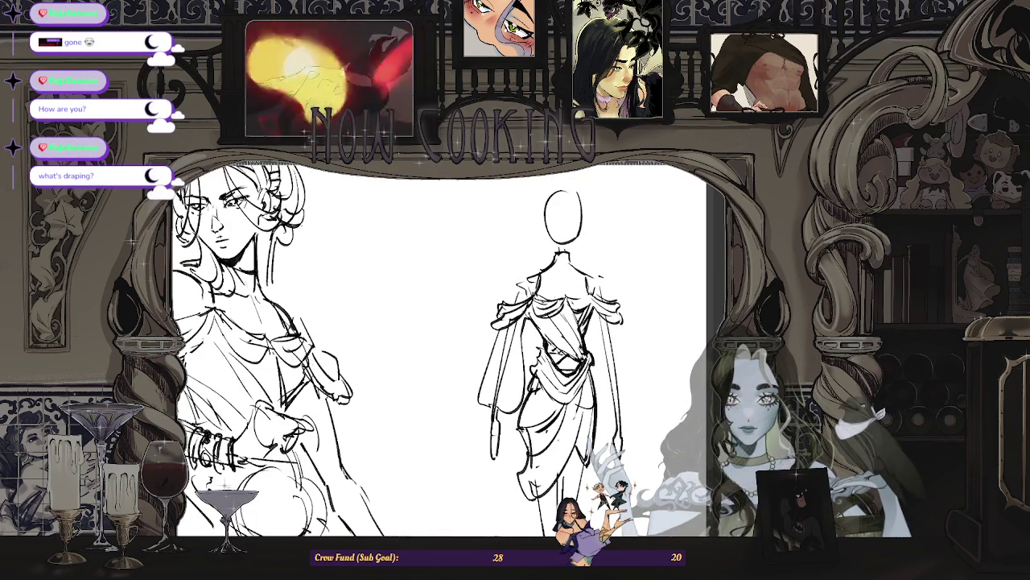
scroll(483, 350, "down", 2)
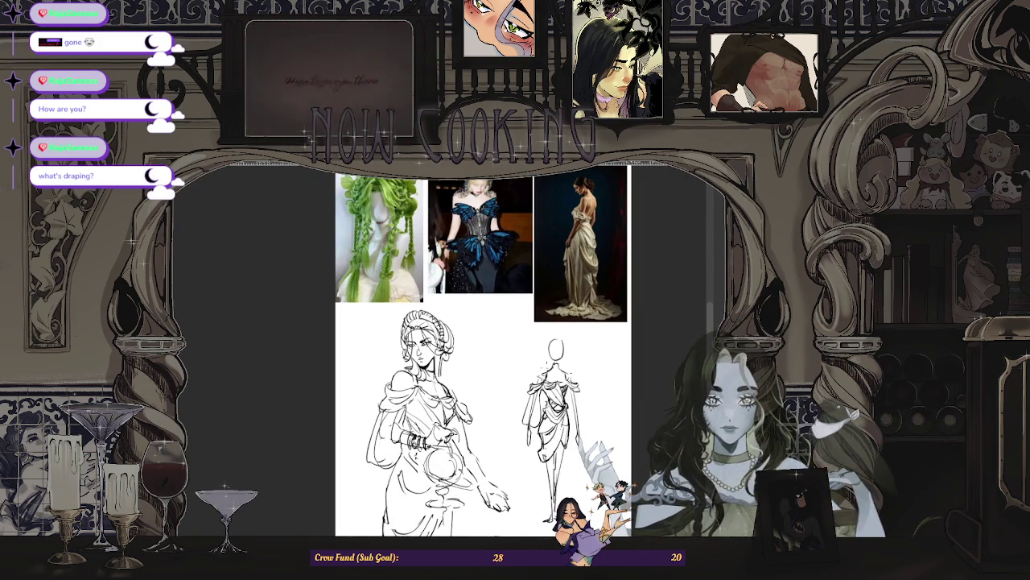
scroll(533, 411, "up", 3)
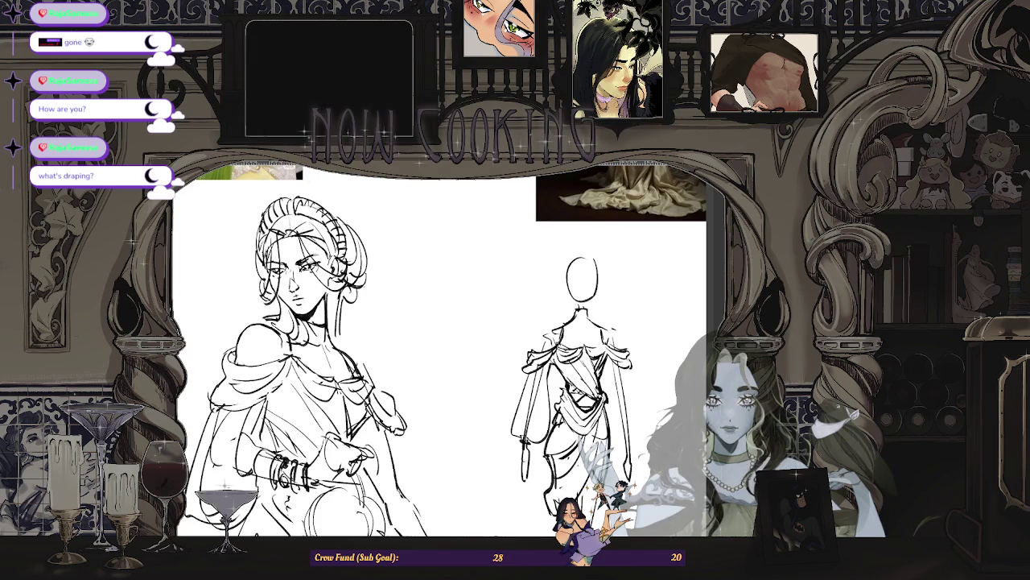
scroll(504, 350, "down", 2)
scroll(503, 350, "down", 1)
scroll(503, 351, "down", 1)
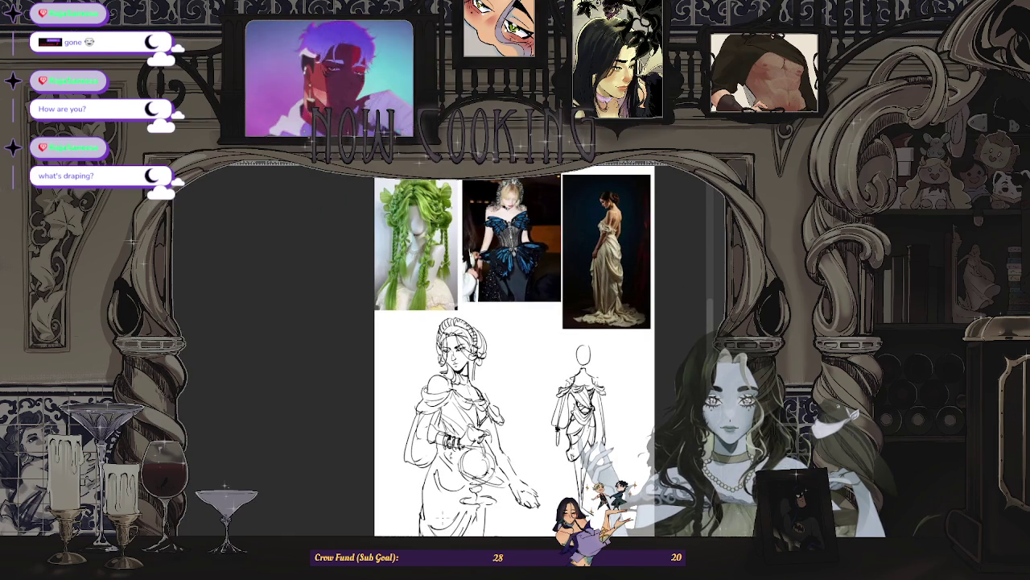
scroll(589, 399, "up", 2)
scroll(582, 378, "down", 2)
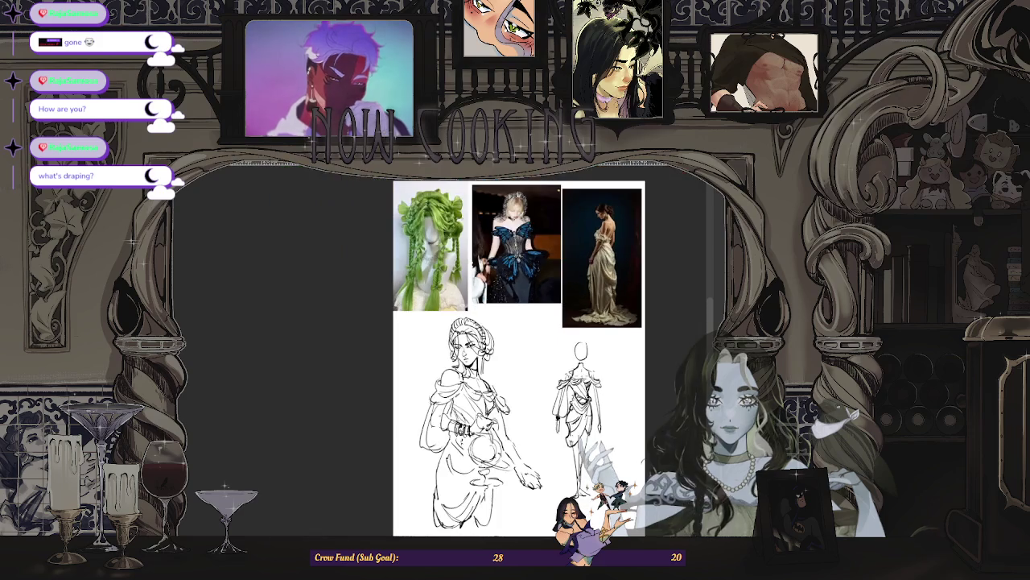
scroll(615, 475, "up", 2)
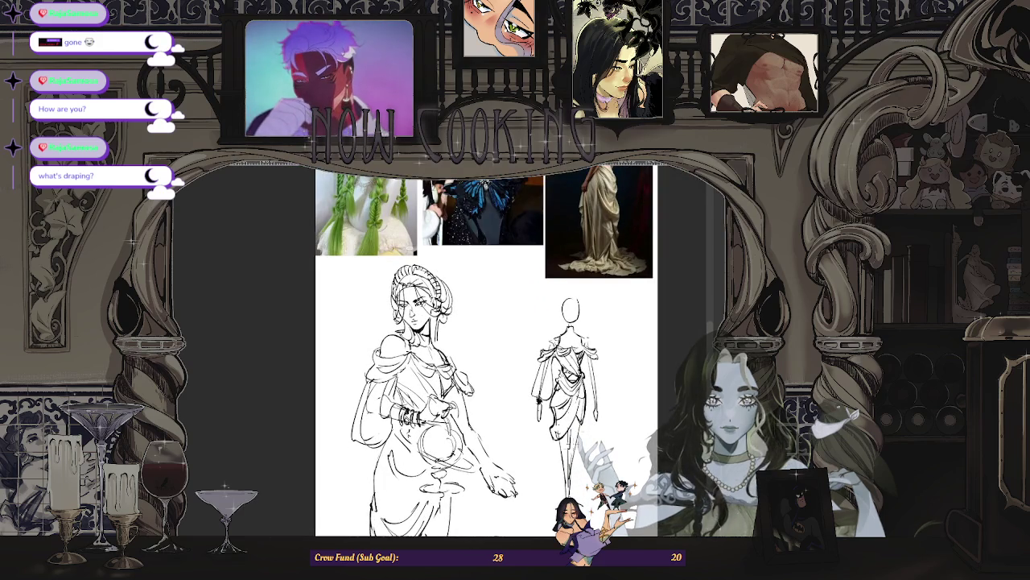
scroll(580, 436, "up", 1)
scroll(583, 453, "down", 1)
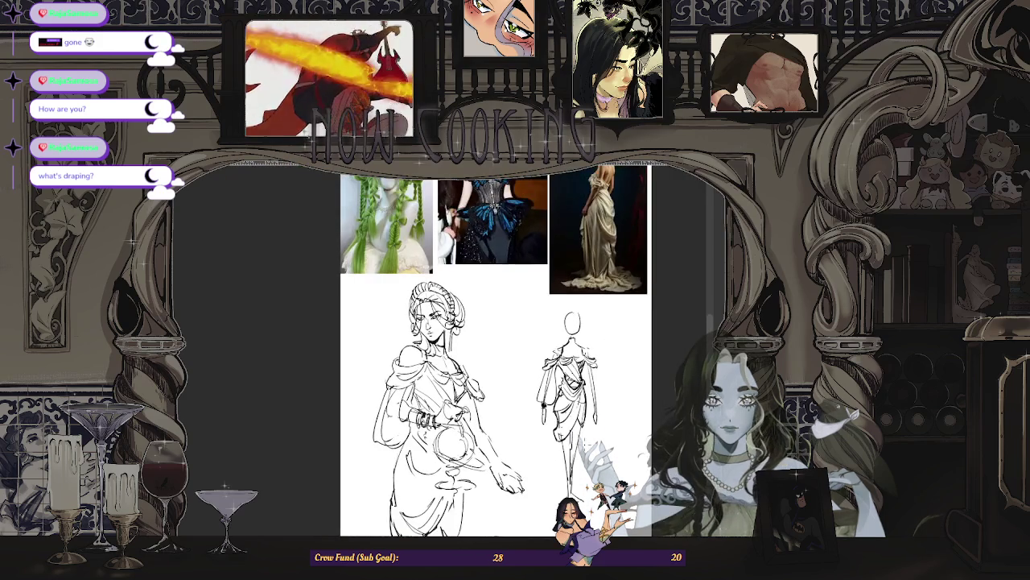
scroll(579, 451, "down", 1)
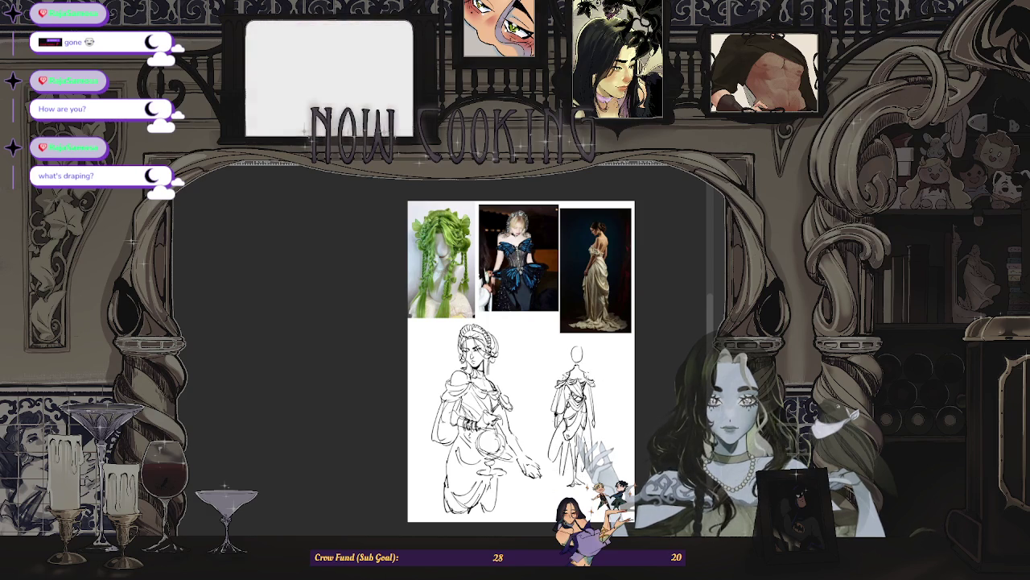
scroll(559, 419, "up", 2)
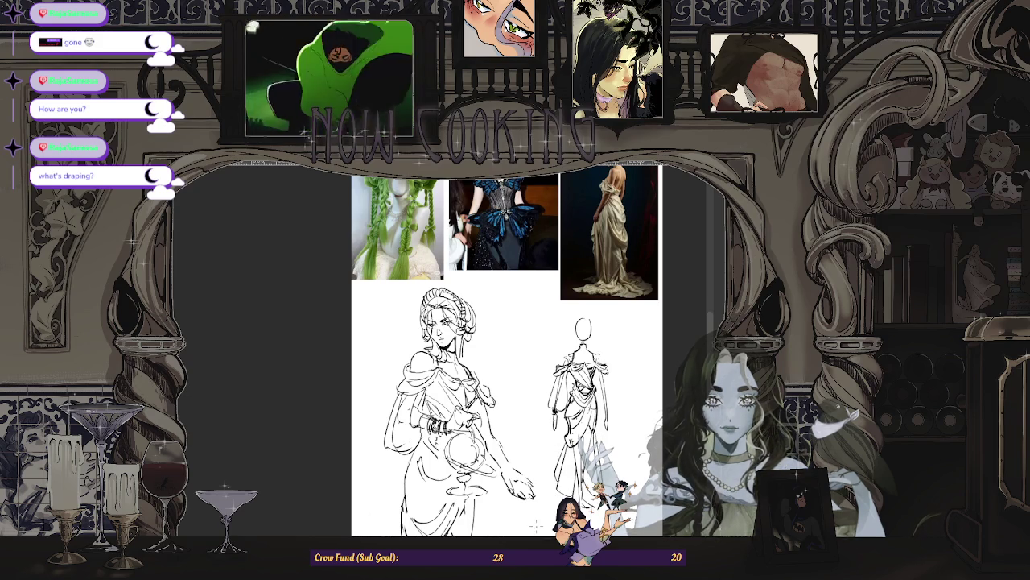
scroll(537, 524, "up", 1)
- Zoom in on the right figure's skirt for the pleats, then fit the whole page in view
scroll(561, 496, "up", 1)
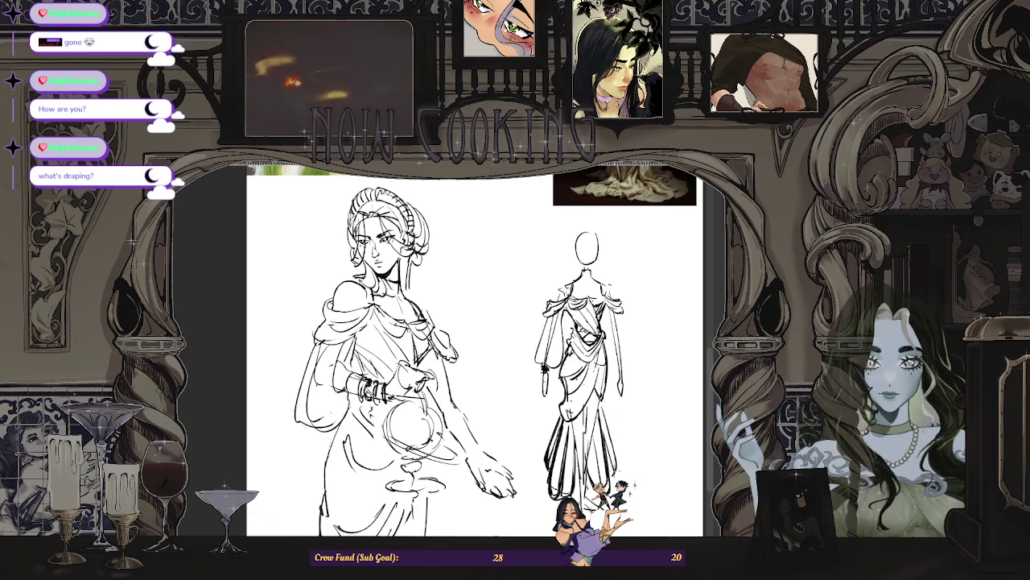
scroll(475, 354, "up", 3)
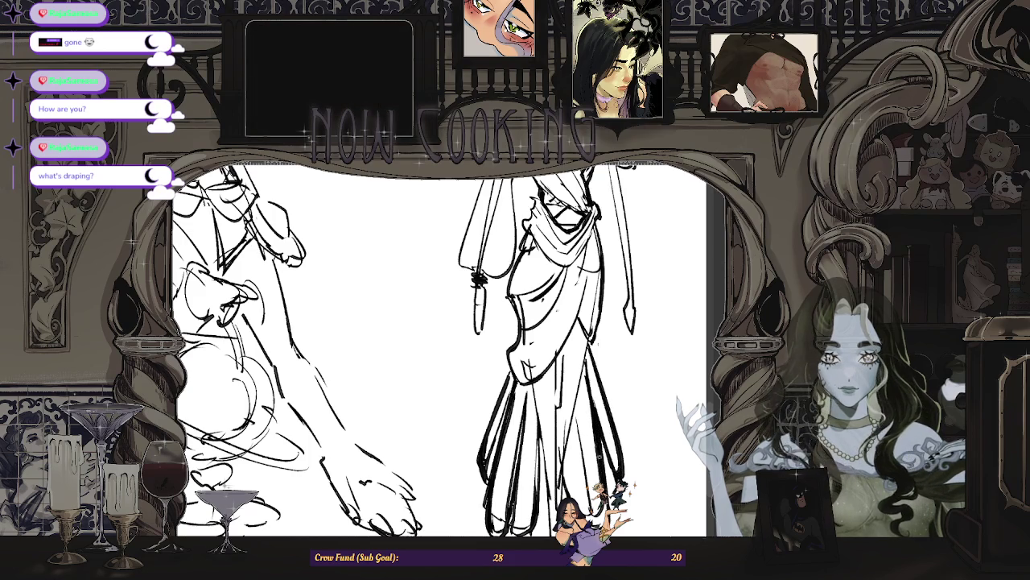
scroll(537, 351, "up", 1)
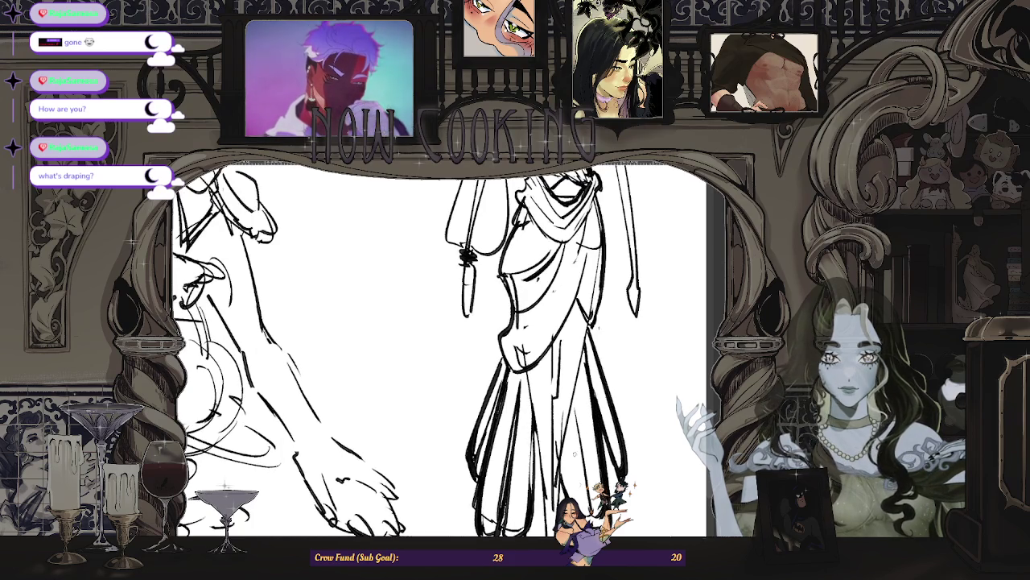
scroll(439, 351, "down", 2)
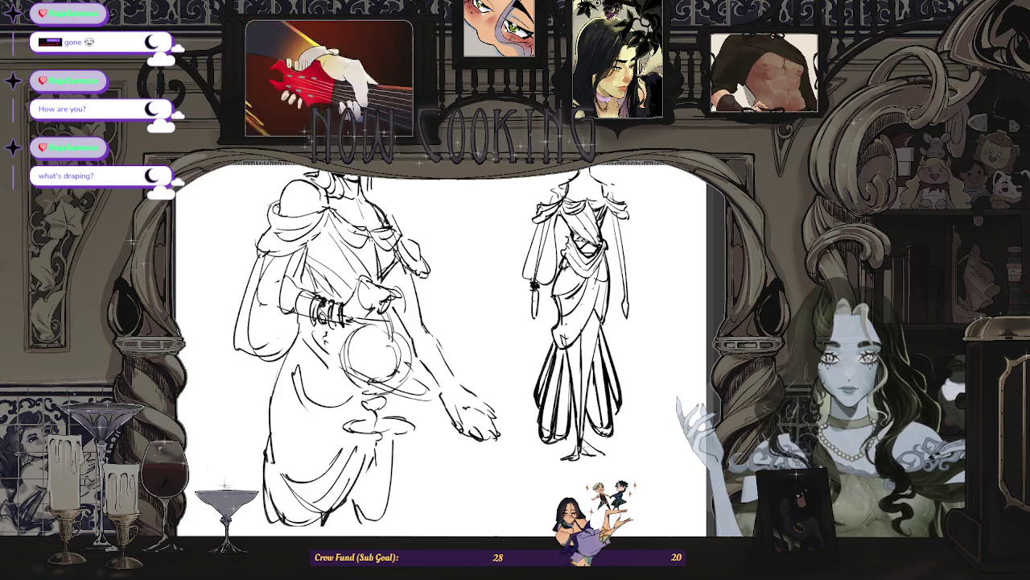
key("ctrl+minus")
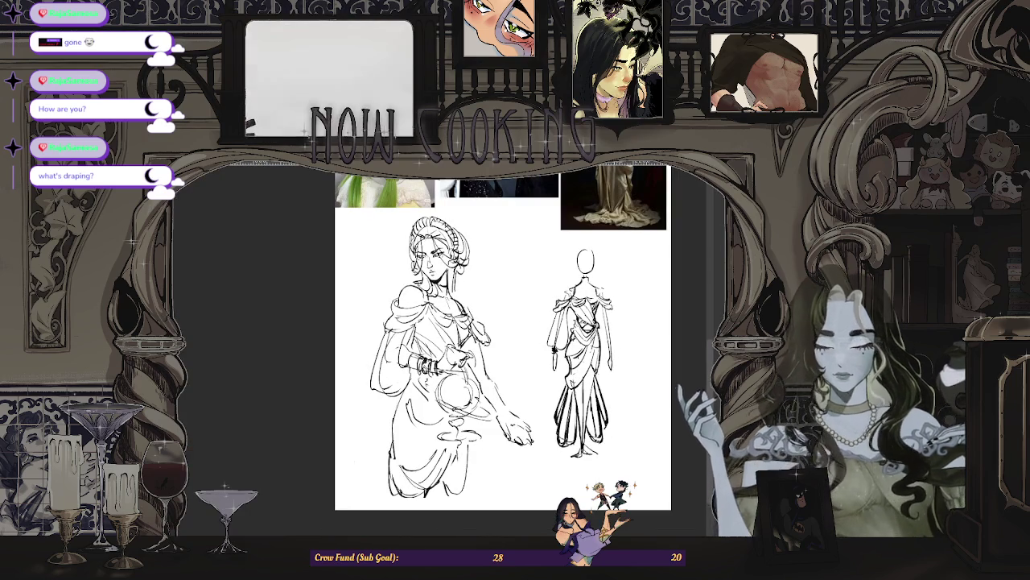
key("ctrl+plus")
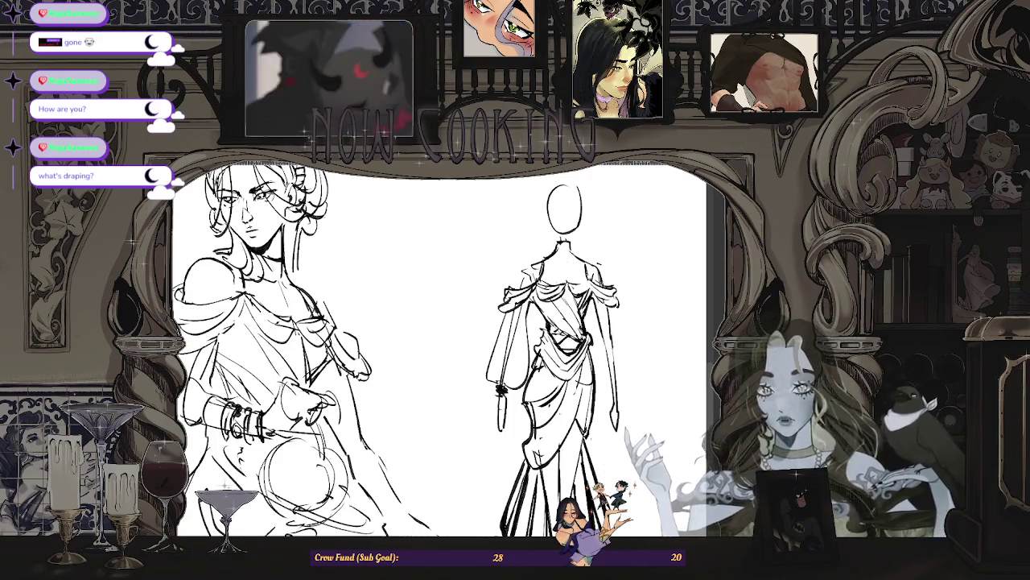
key("ctrl+plus")
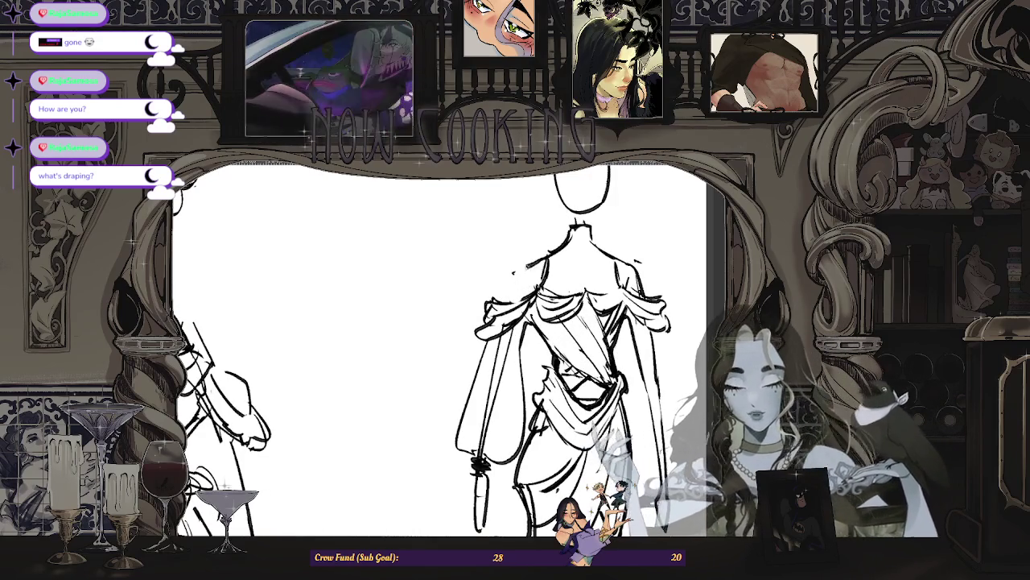
scroll(649, 273, "up", 1)
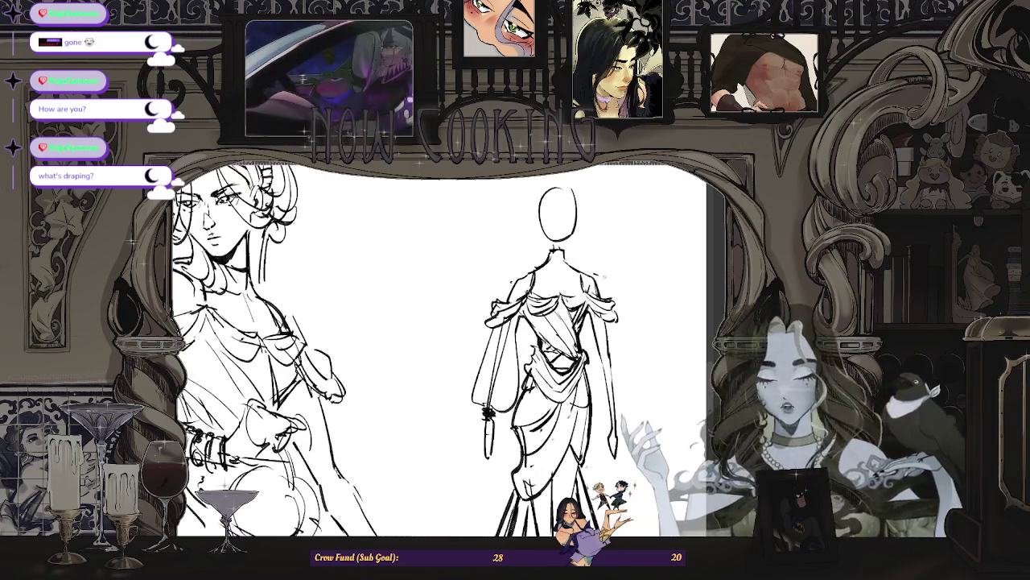
scroll(649, 273, "up", 1)
scroll(595, 241, "down", 1)
scroll(595, 242, "down", 1)
scroll(595, 241, "up", 1)
scroll(596, 241, "up", 1)
scroll(571, 333, "down", 1)
scroll(571, 334, "down", 1)
scroll(571, 333, "down", 1)
scroll(571, 333, "down", 1)
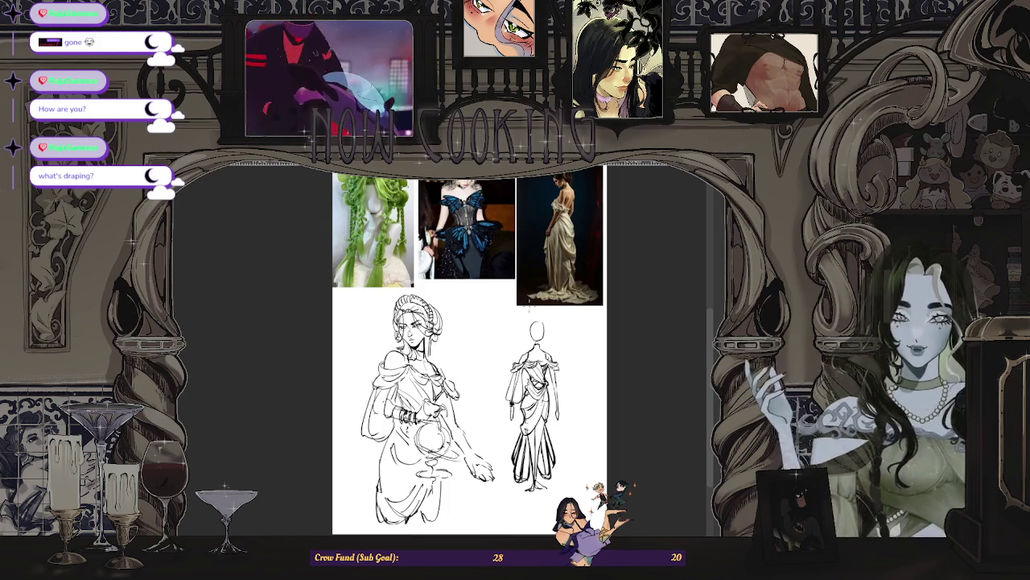
scroll(529, 309, "up", 5)
scroll(563, 330, "down", 3)
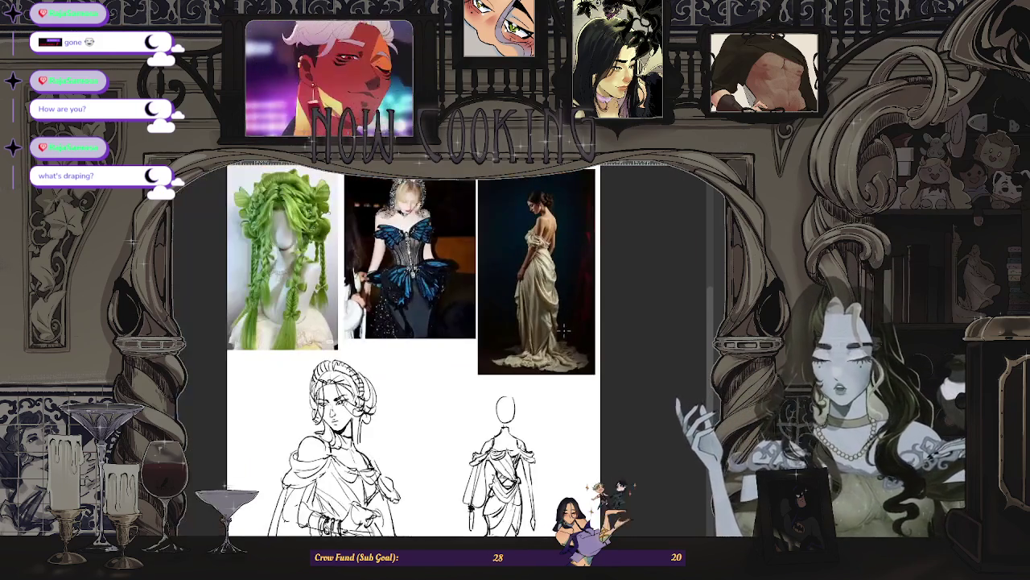
scroll(415, 346, "down", 3)
scroll(427, 354, "up", 4)
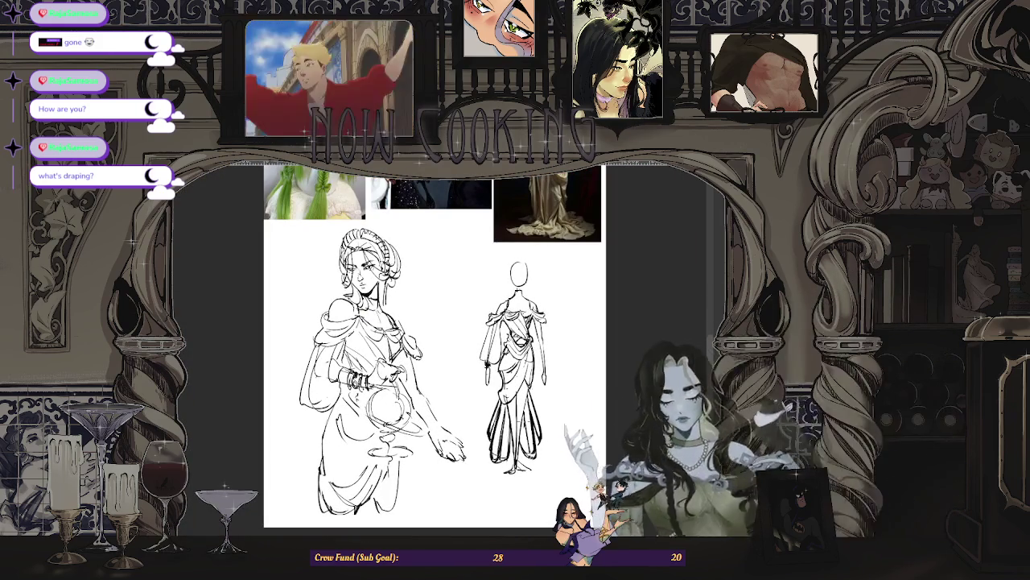
scroll(435, 346, "up", 2)
scroll(434, 346, "up", 3)
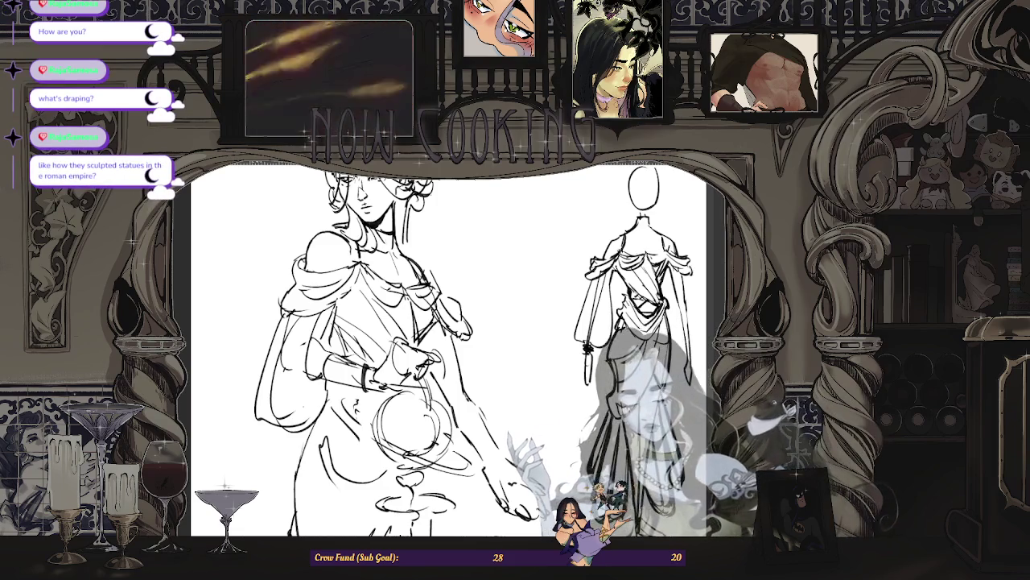
key("ctrl+minus")
key("ctrl+minus")
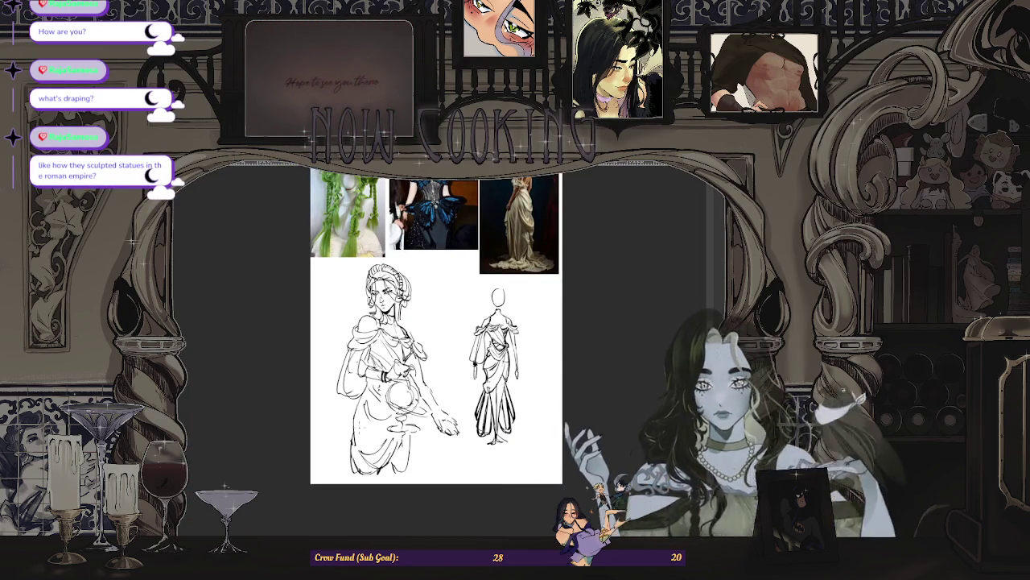
key("ctrl+plus")
key("ctrl+plus")
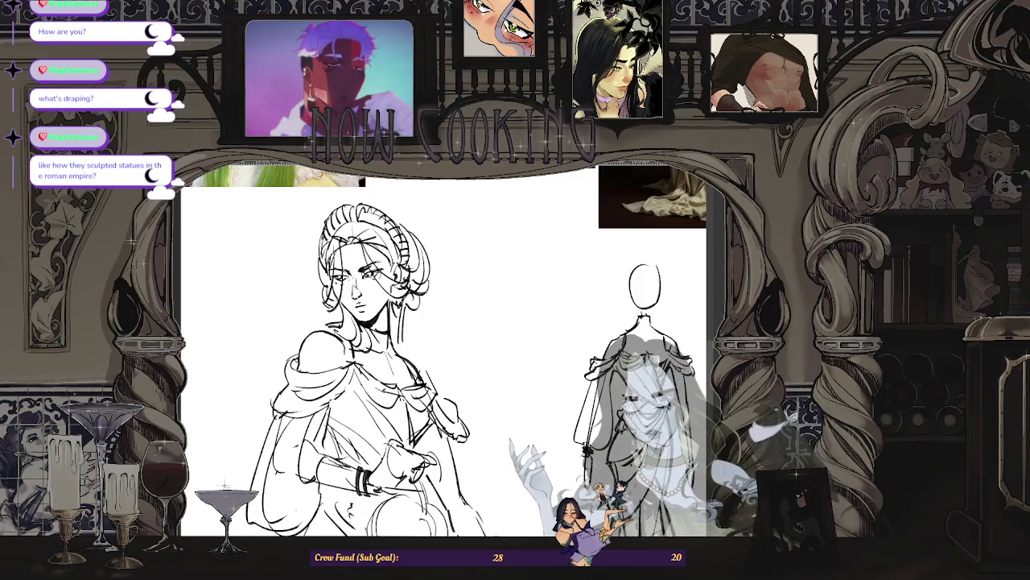
key("ctrl+minus")
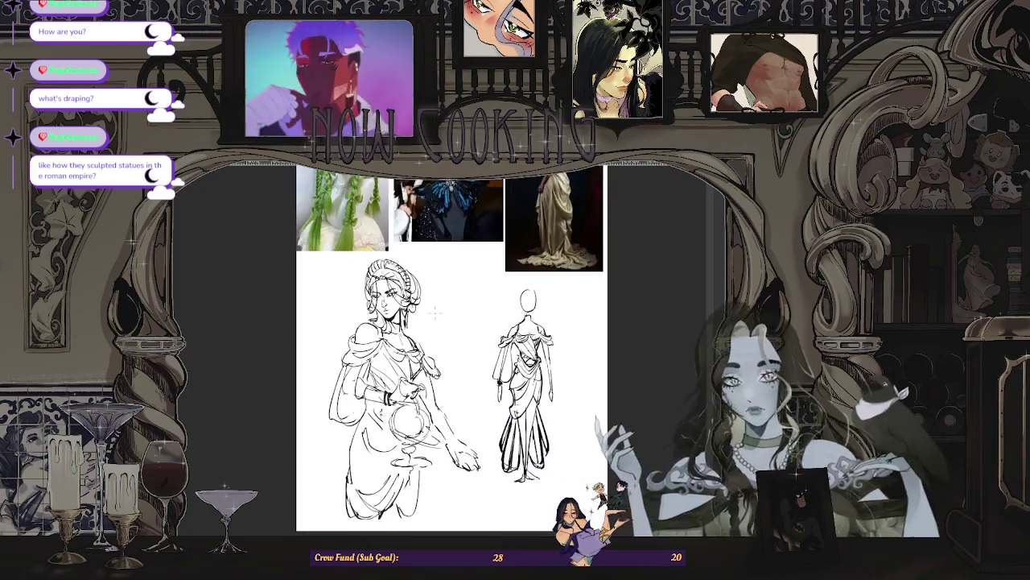
key("ctrl+plus")
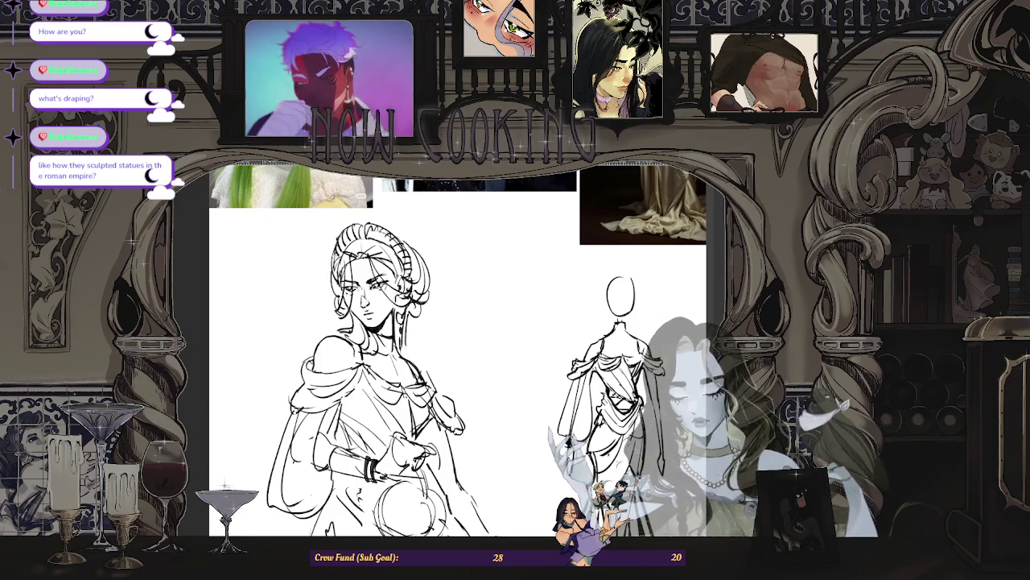
key("ctrl+minus")
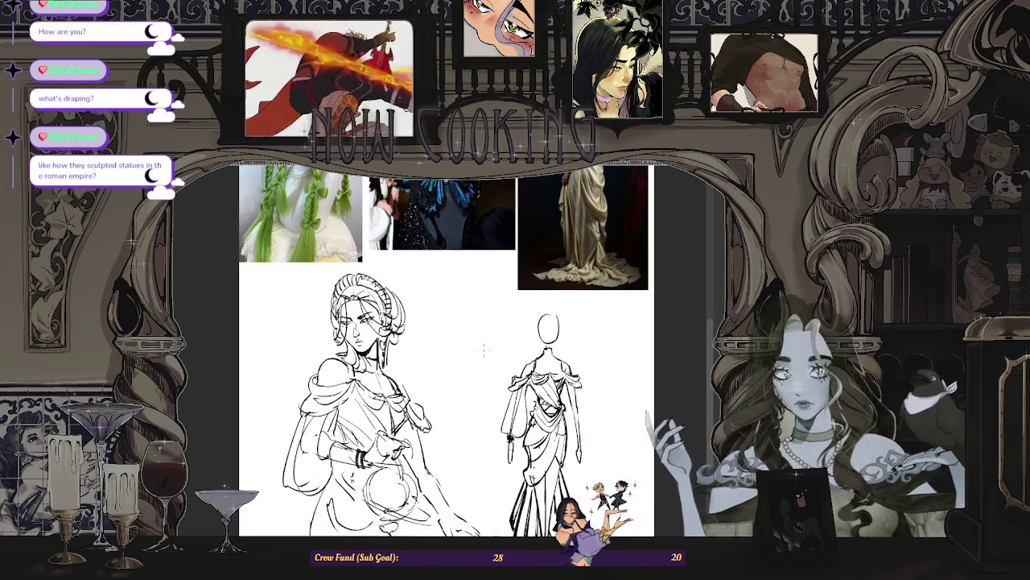
key("ctrl+minus")
key("ctrl+plus")
key("ctrl+plus")
key("ctrl+plus")
key("ctrl+minus")
key("ctrl+minus")
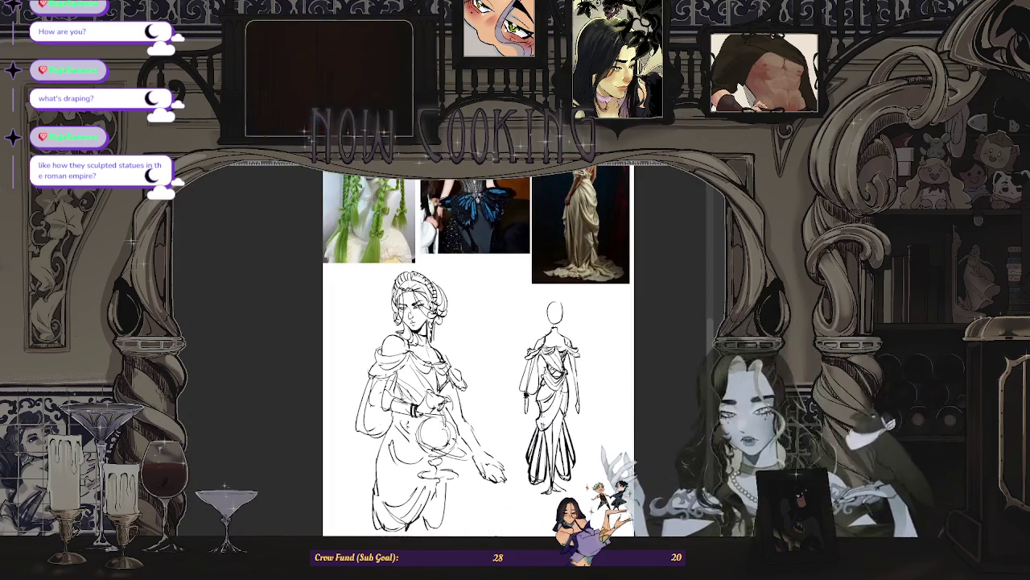
key("ctrl+minus")
key("ctrl+plus")
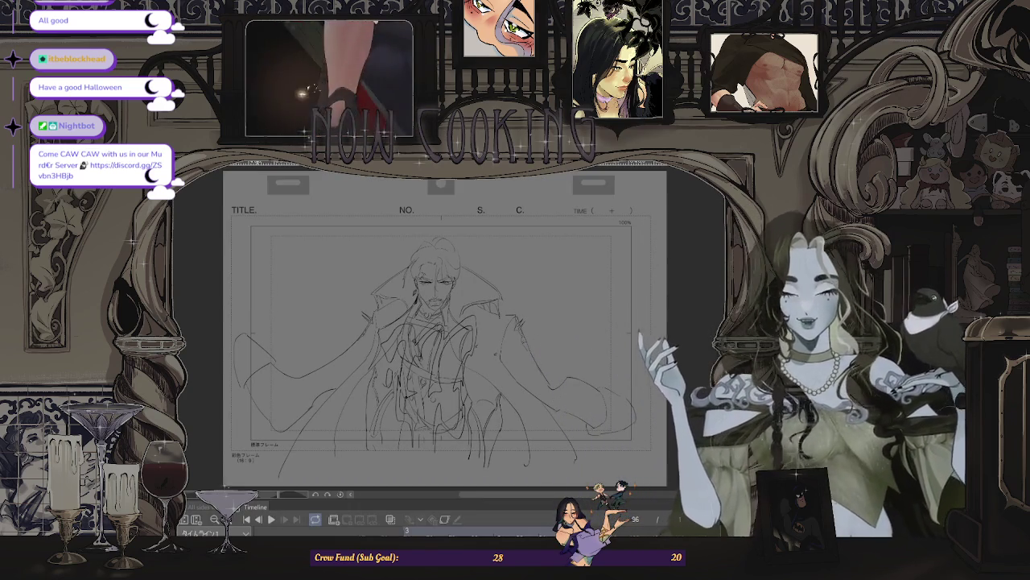
- Play back the animation frames on the Timeline panel
left_click(272, 520)
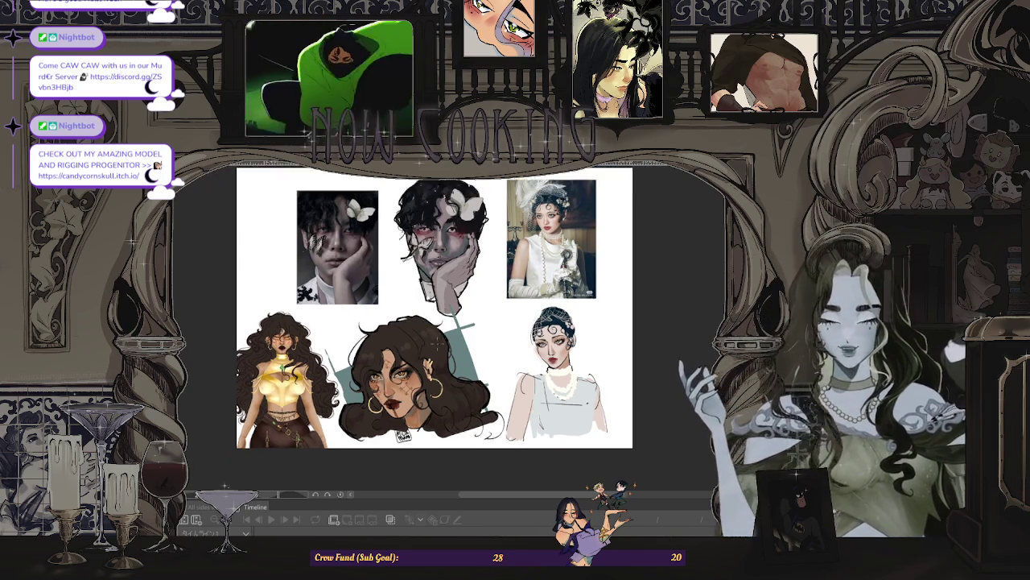
scroll(447, 322, "up", 2)
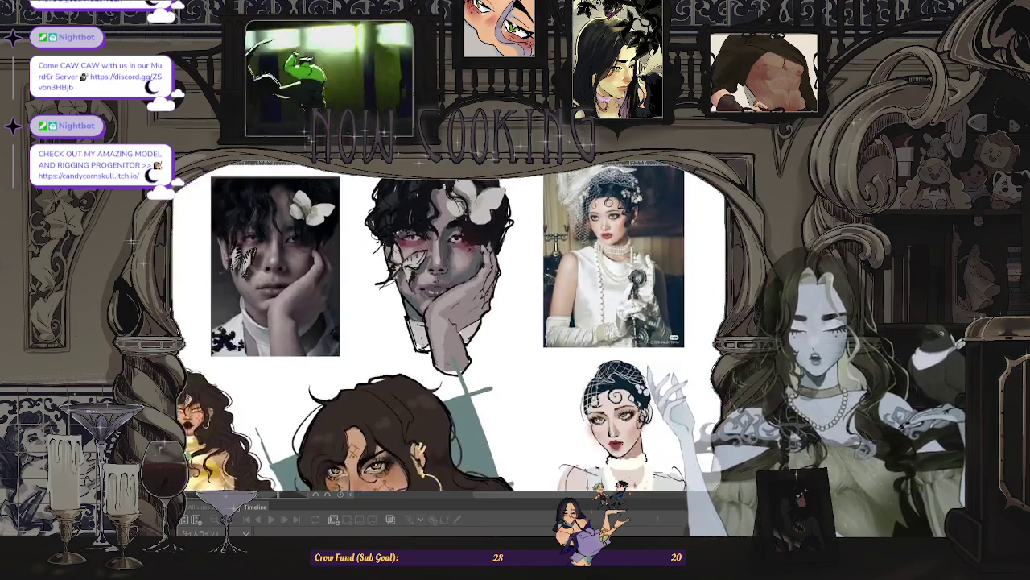
scroll(477, 196, "up", 2)
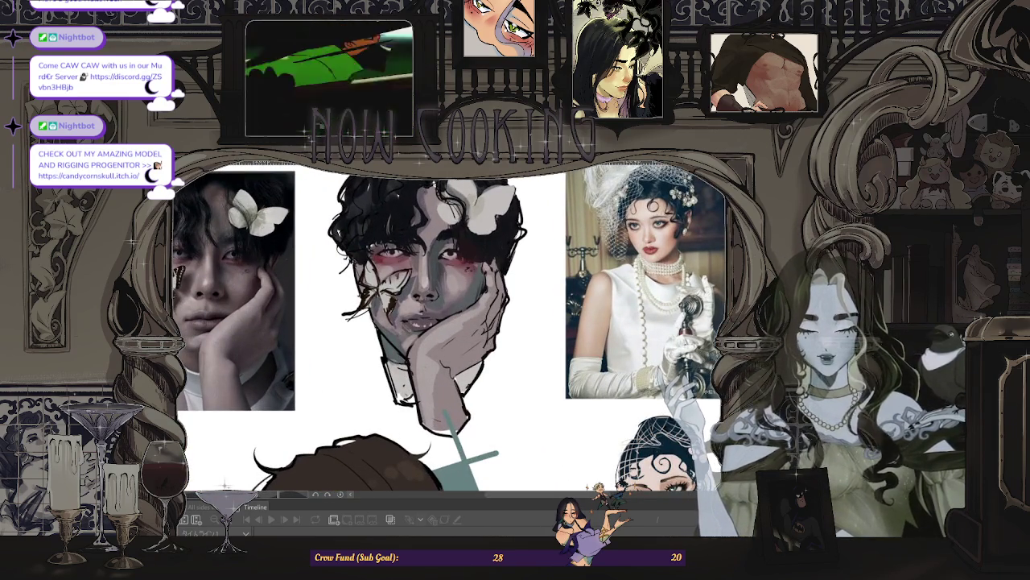
scroll(447, 322, "down", 3)
scroll(446, 322, "down", 3)
scroll(447, 322, "down", 2)
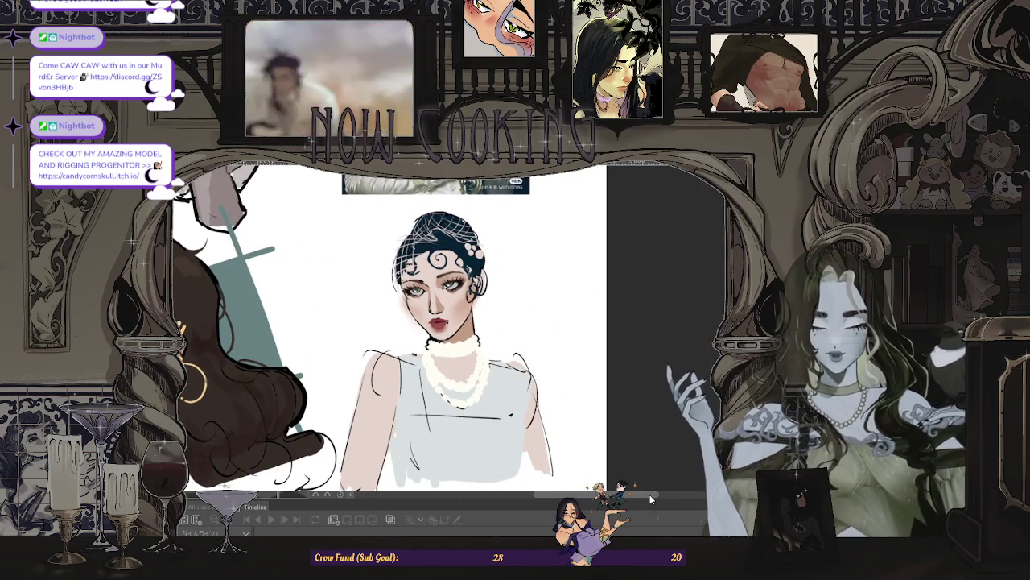
scroll(560, 420, "left", 3)
scroll(559, 420, "left", 2)
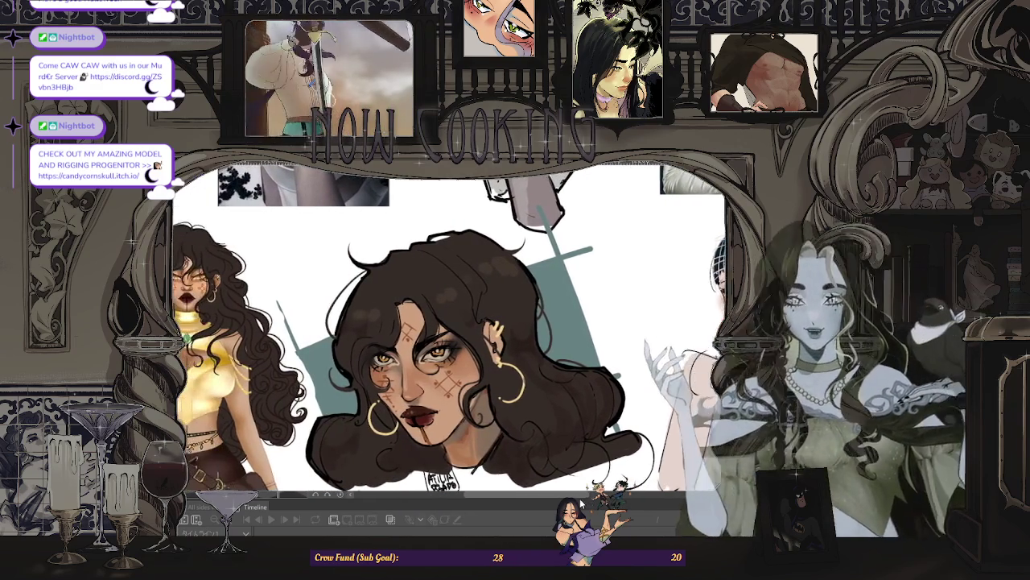
scroll(559, 421, "down", 2)
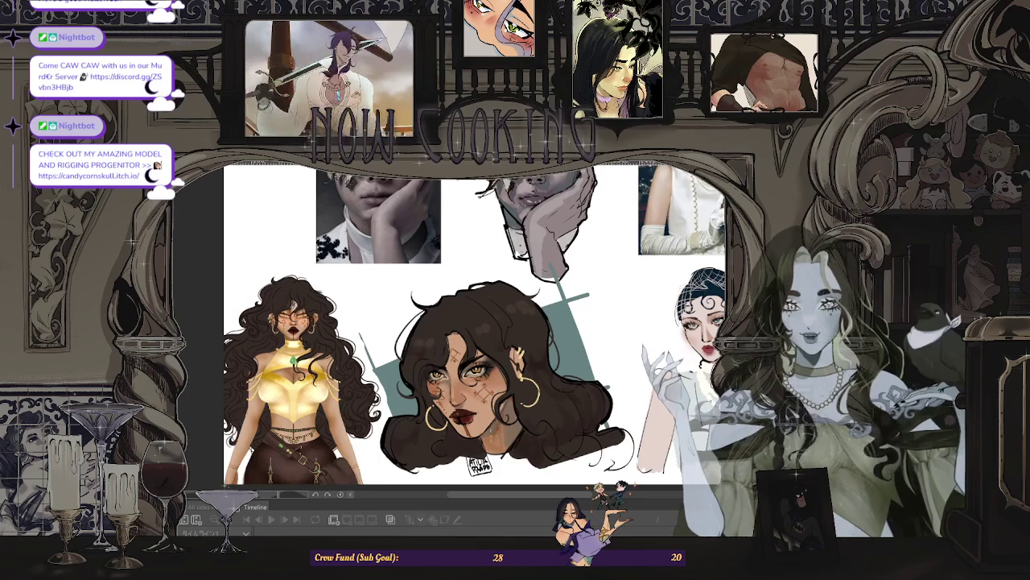
scroll(505, 405, "down", 1)
scroll(500, 387, "up", 1)
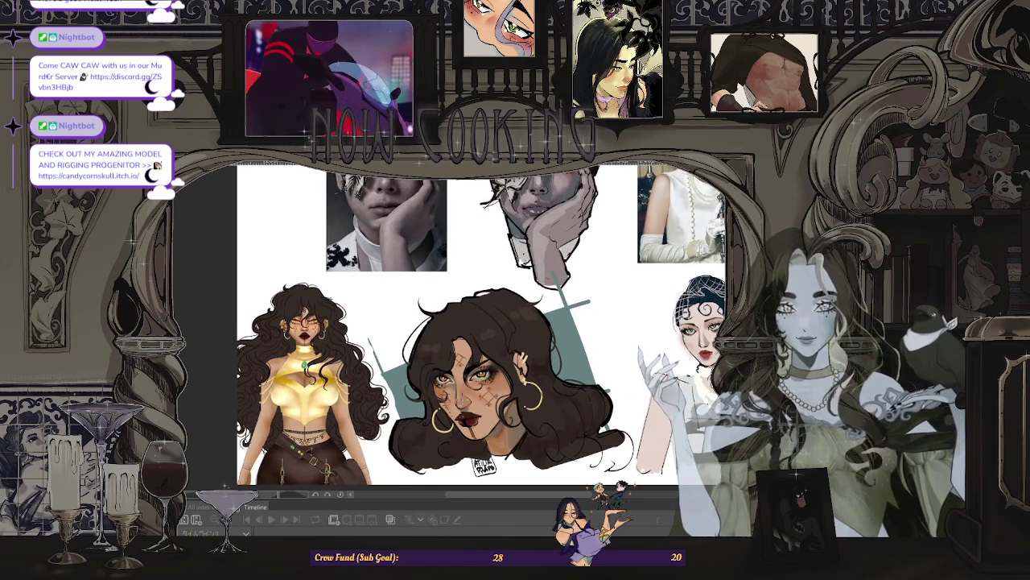
scroll(500, 386, "down", 1)
scroll(499, 386, "up", 1)
scroll(499, 387, "down", 1)
scroll(499, 386, "down", 1)
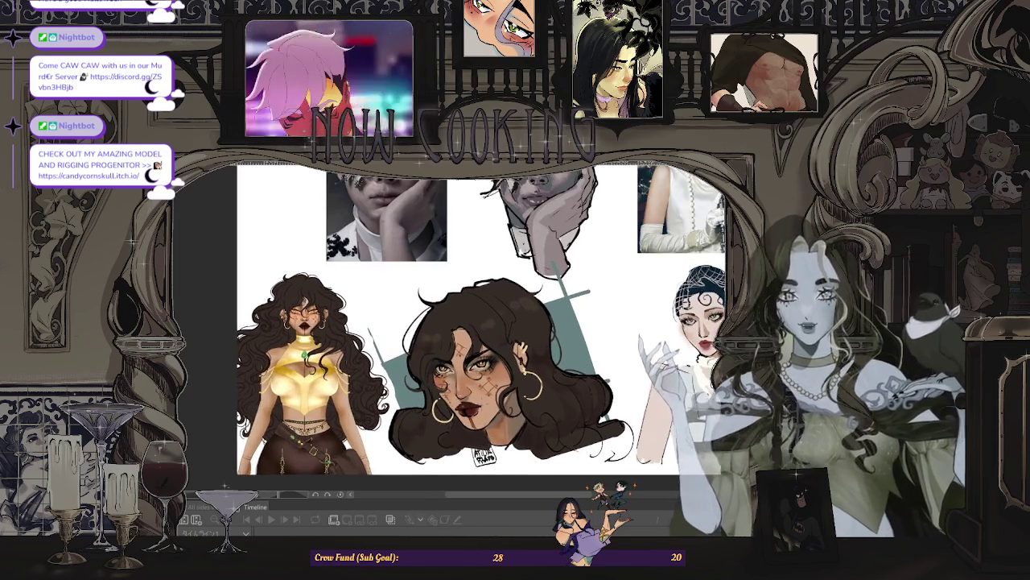
scroll(557, 414, "down", 1)
scroll(557, 414, "up", 1)
scroll(557, 415, "up", 1)
scroll(557, 414, "up", 2)
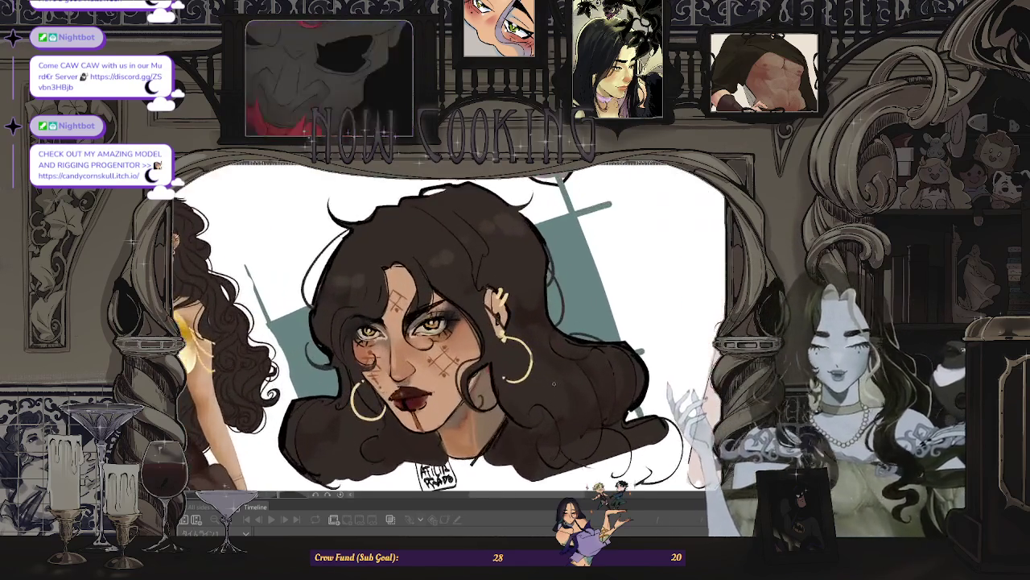
scroll(553, 384, "down", 3)
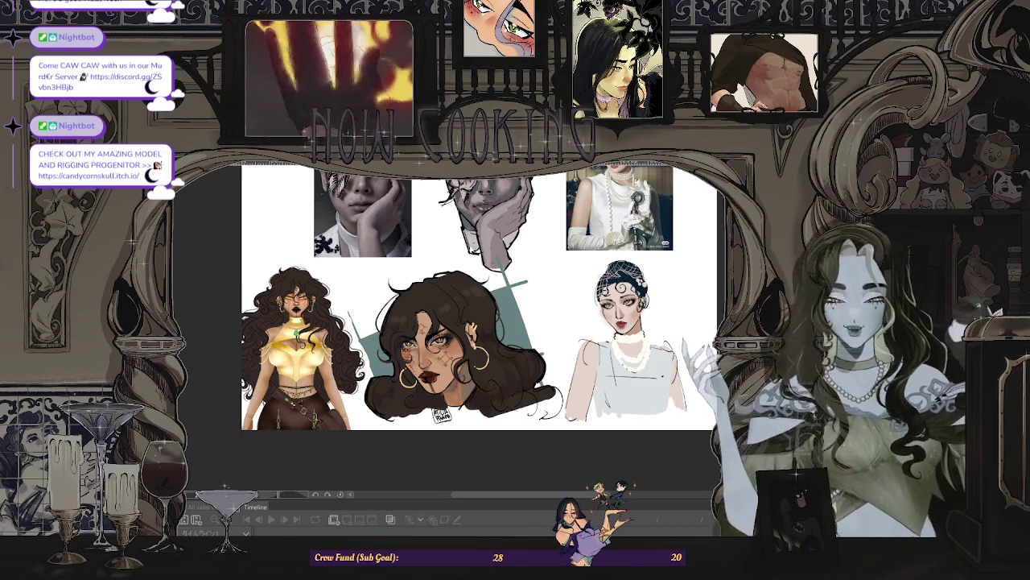
- Switch back to the costumed figure sketch document and zoom around its sketches
key("ctrl+Tab")
scroll(443, 339, "down", 2)
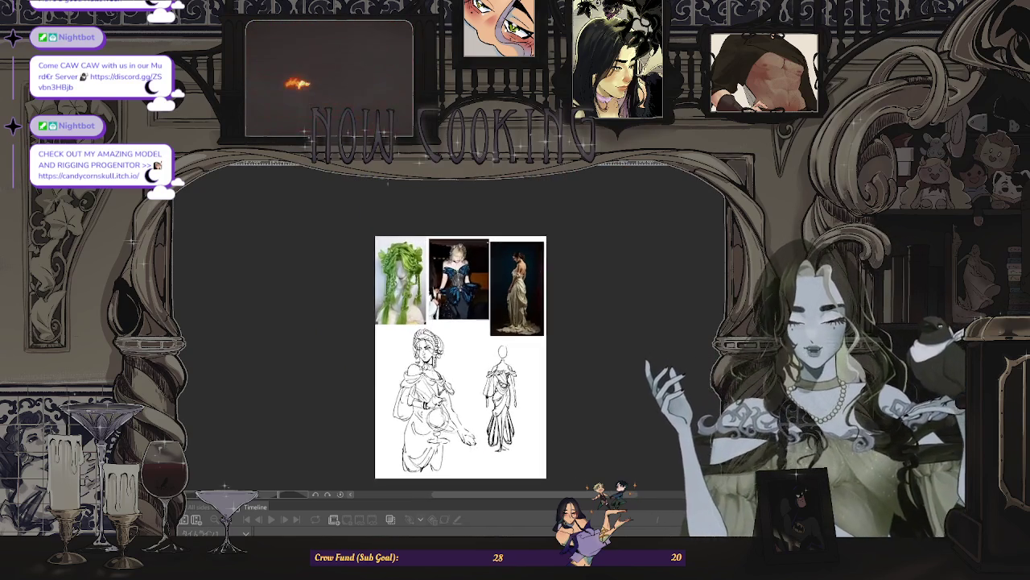
scroll(452, 226, "up", 3)
scroll(452, 227, "up", 1)
scroll(438, 465, "down", 2)
scroll(438, 465, "down", 1)
scroll(438, 465, "up", 1)
scroll(438, 465, "down", 1)
scroll(438, 466, "up", 1)
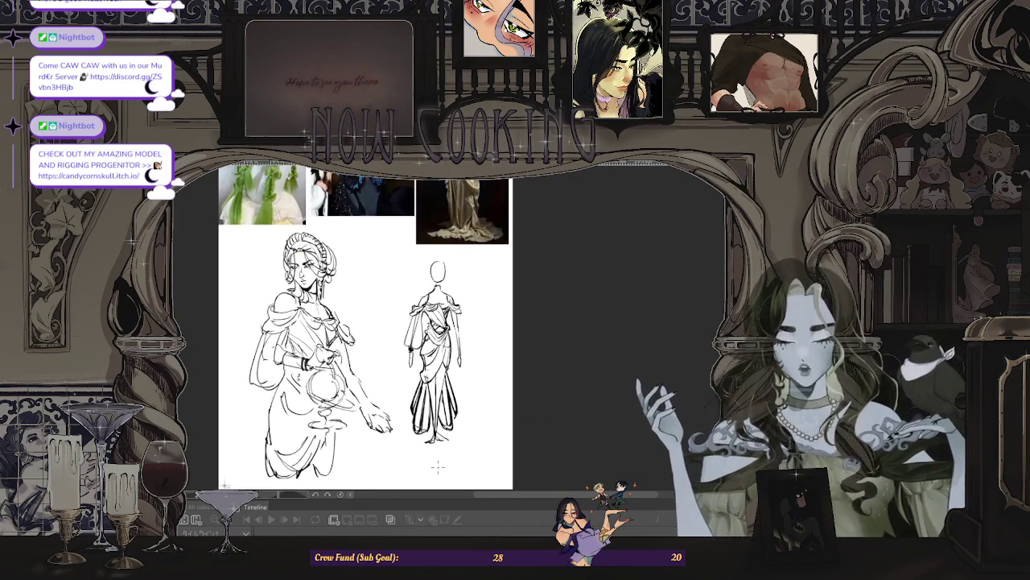
scroll(440, 460, "up", 1)
scroll(443, 459, "down", 1)
scroll(446, 455, "down", 1)
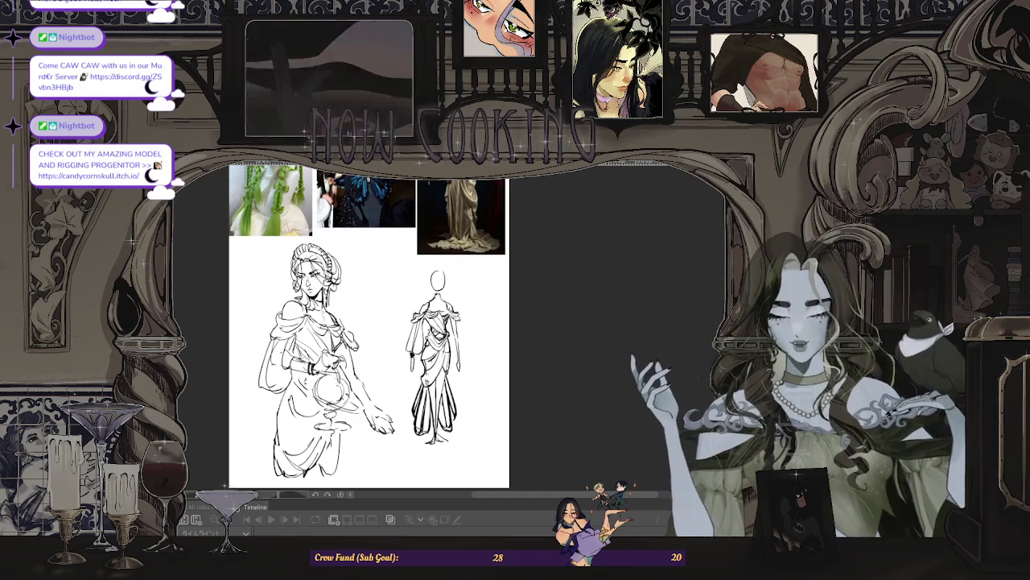
key("ctrl+Tab")
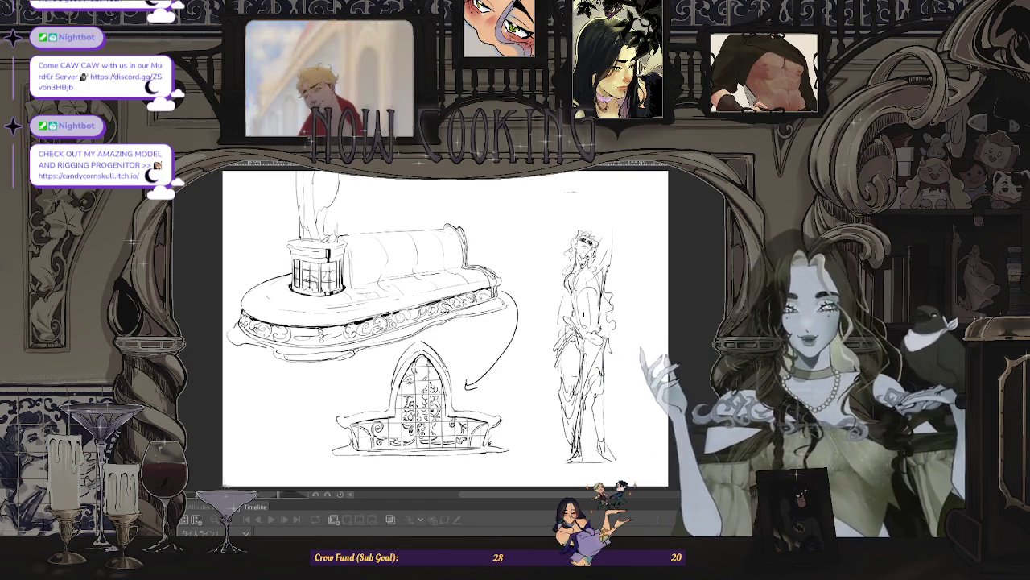
- Switch to the perspective street-scene sketch and zoom around it
key("ctrl+Tab")
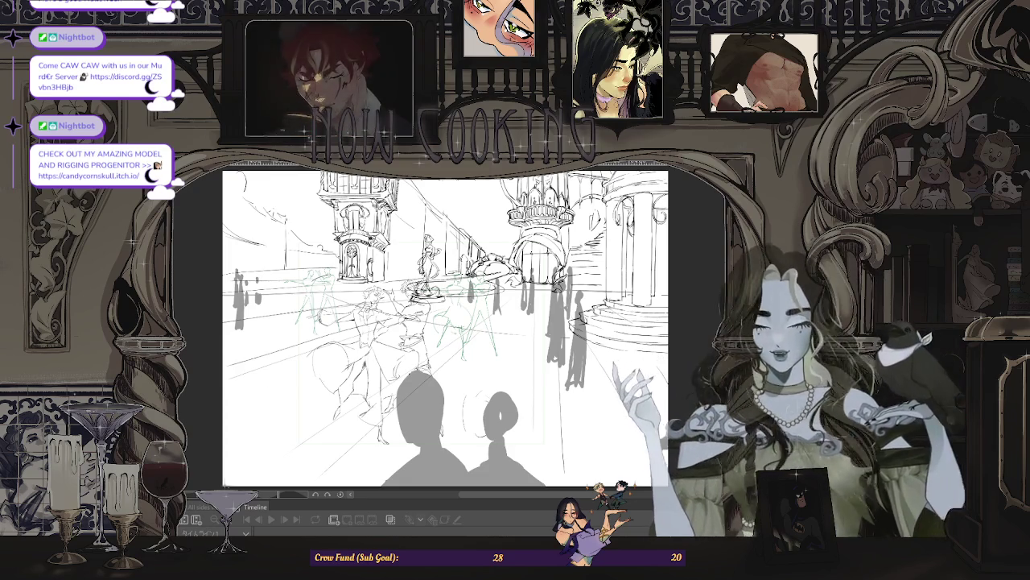
scroll(445, 330, "down", 2)
scroll(446, 330, "up", 2)
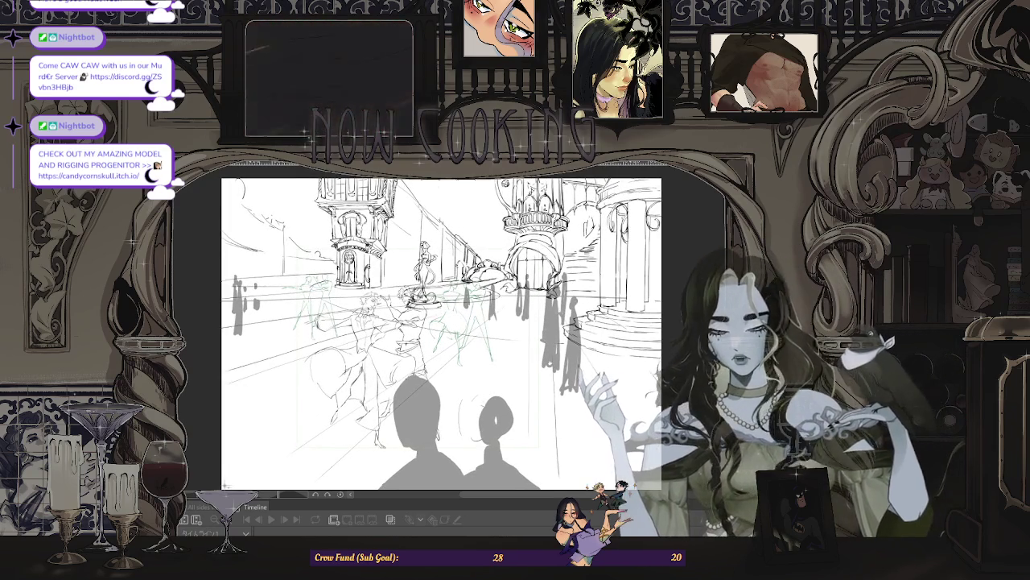